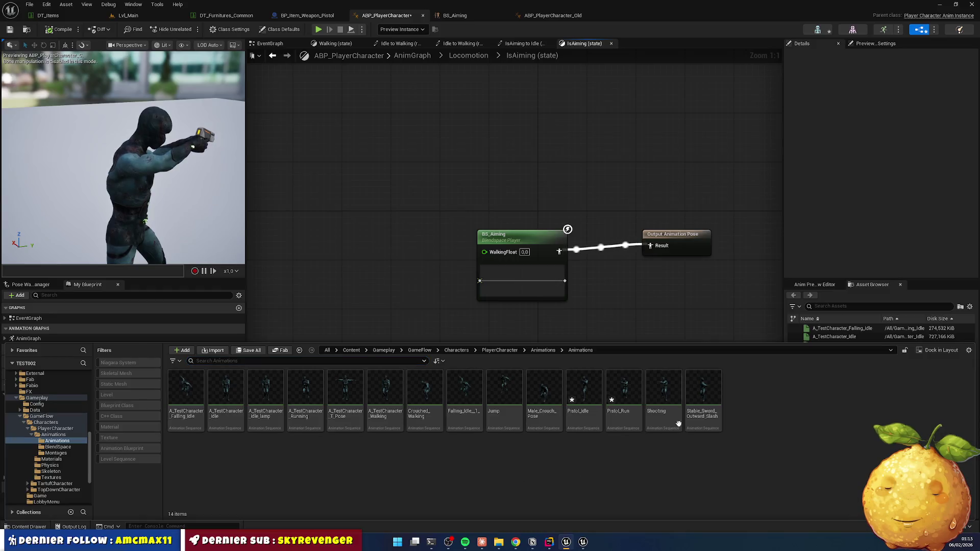
Open the Pistol_Idle animation and orbit closer to the character's upper body.
double_click(585, 395)
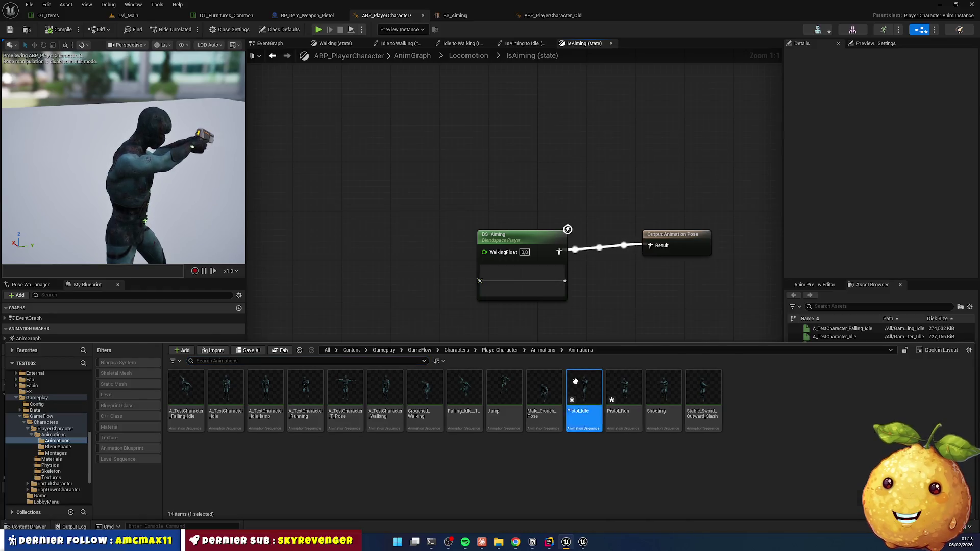
mouse_move(357, 204)
left_mouse_down()
mouse_move(403, 237)
mouse_move(226, 234)
left_mouse_up()
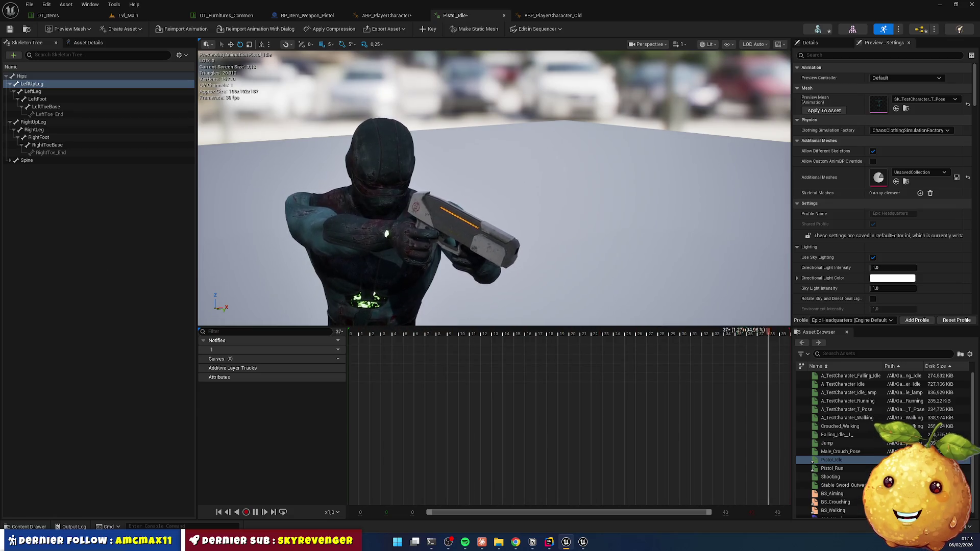
Expand the spine bones, select socket_pistol on the right hand, and pause the preview at frame 0.
left_click(11, 162, "shift")
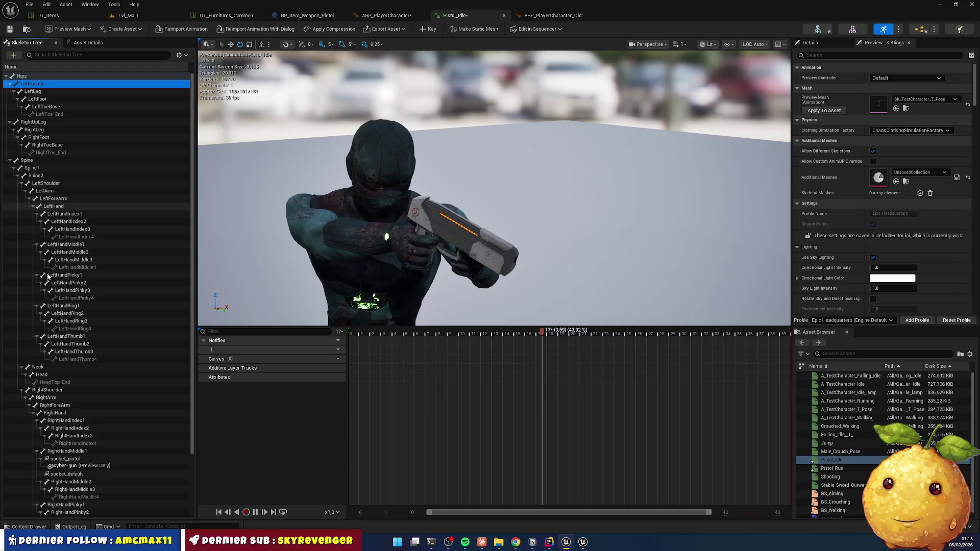
scroll(77, 306, "down", 3)
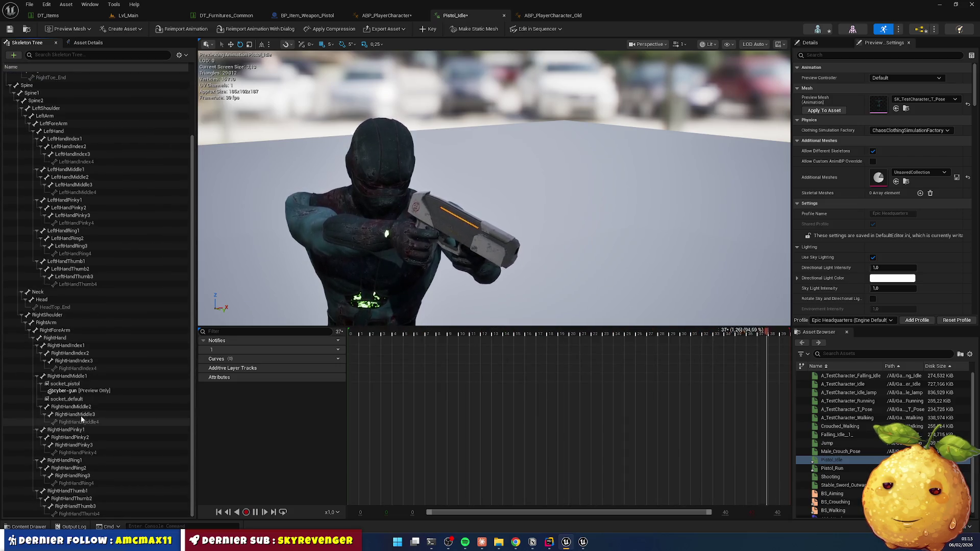
left_click(75, 386)
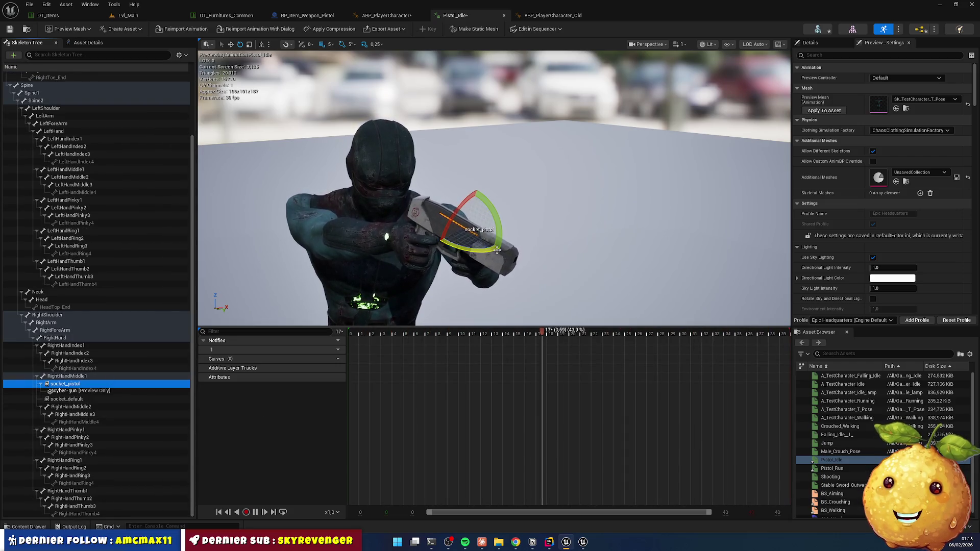
left_click_drag(459, 204, 321, 204)
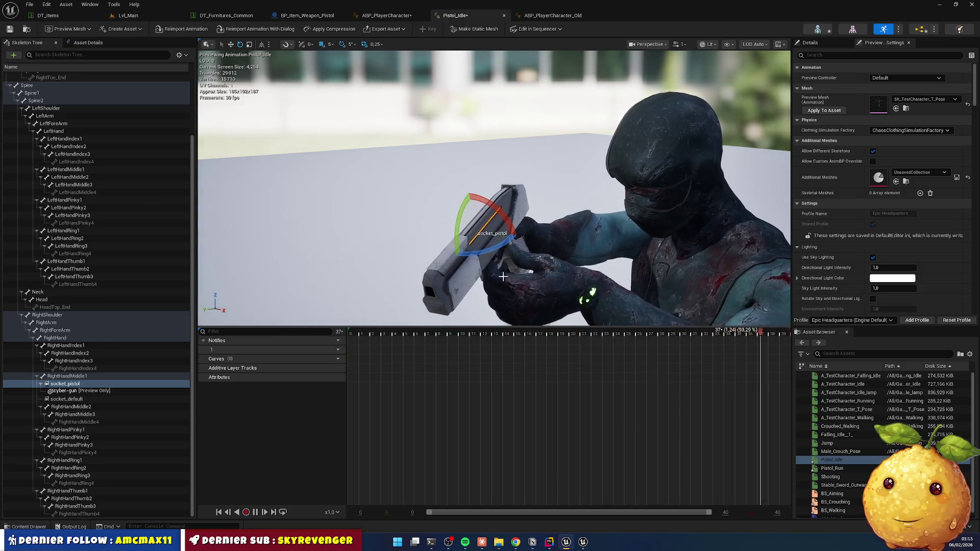
key("space")
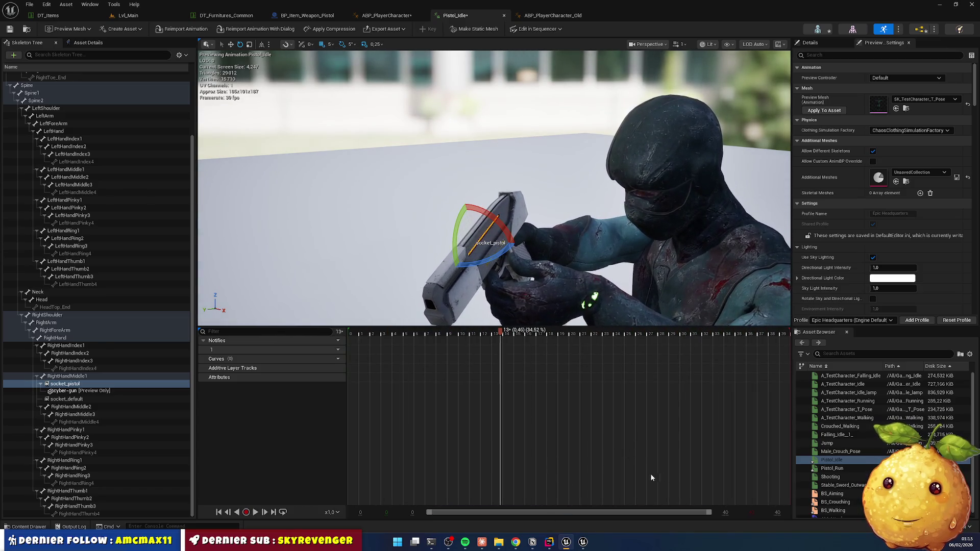
key("Home")
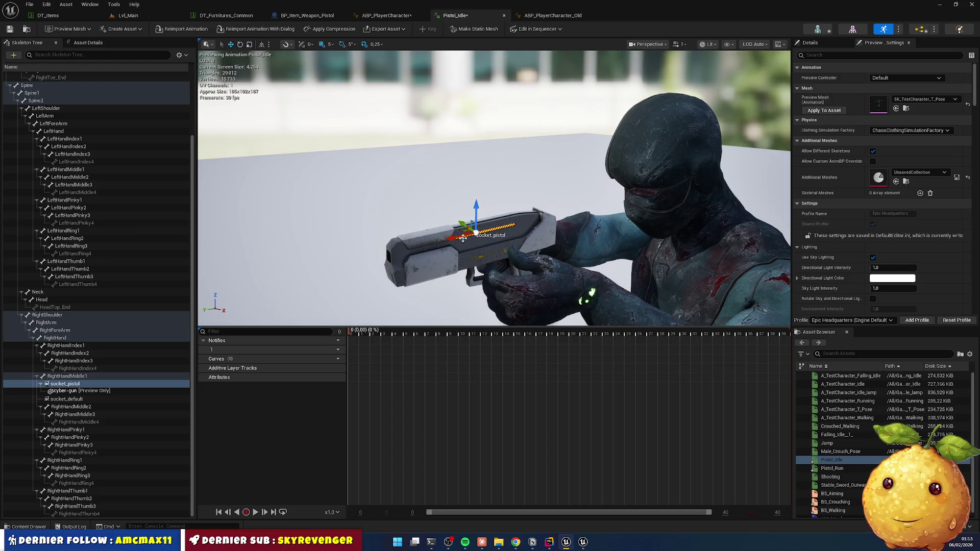
Inspect the pistol from the front and below, scrubbing to frame 25 and back to 0.
mouse_move(440, 240)
left_mouse_down()
mouse_move(515, 242)
mouse_move(503, 227)
mouse_move(516, 217)
mouse_move(485, 220)
mouse_move(502, 214)
mouse_move(511, 224)
mouse_move(495, 228)
mouse_move(515, 227)
mouse_move(542, 268)
left_mouse_up()
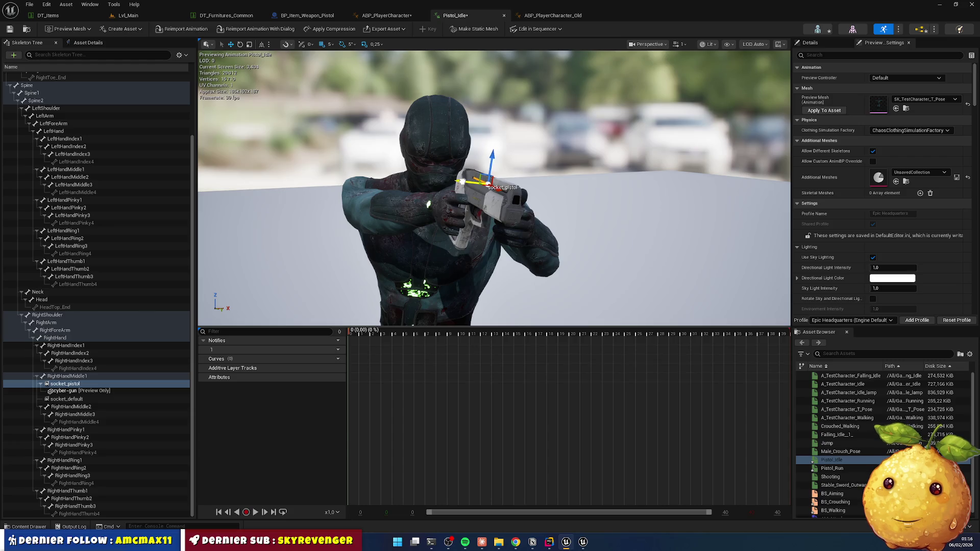
mouse_move(542, 268)
left_mouse_down()
mouse_move(580, 322)
mouse_move(561, 279)
mouse_move(549, 306)
left_mouse_up()
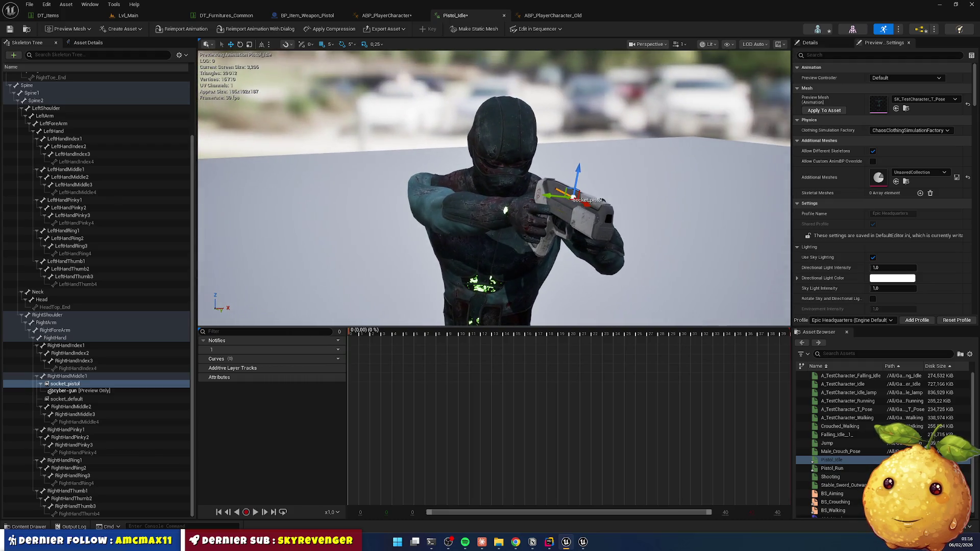
left_click_drag(439, 422, 630, 430)
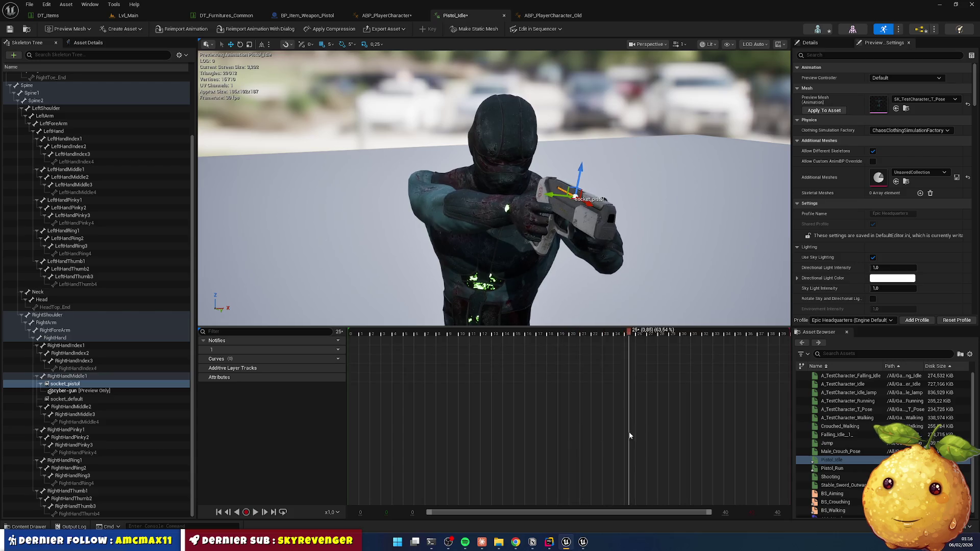
key("f")
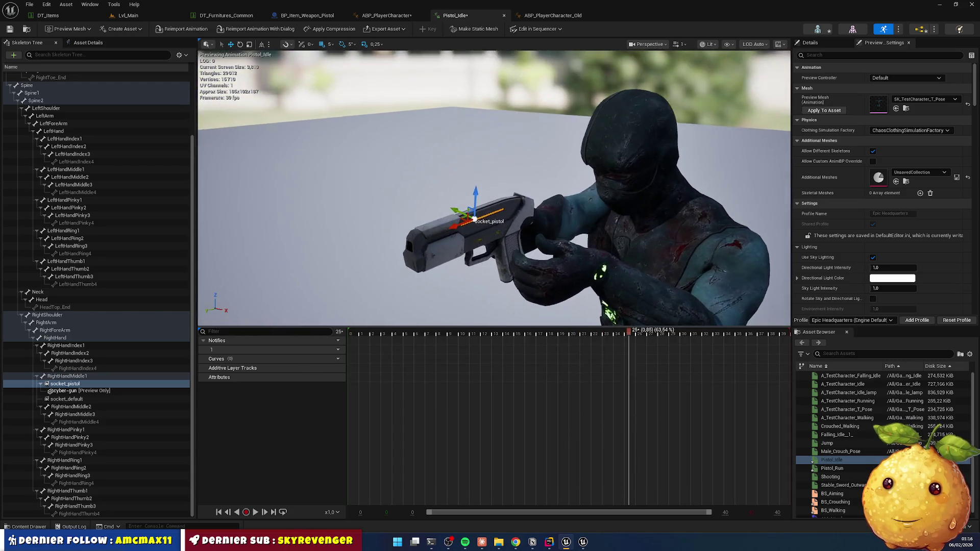
left_click_drag(633, 414, 323, 446)
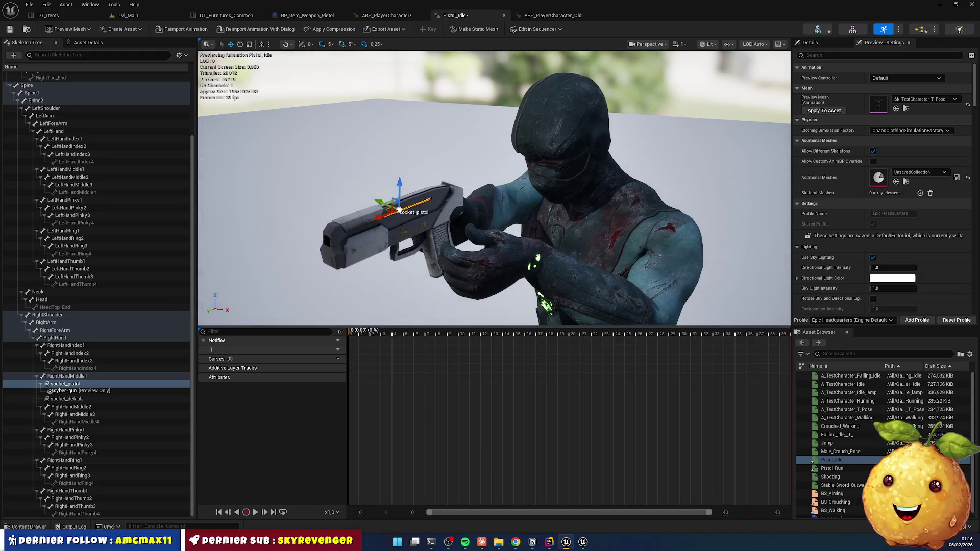
mouse_move(457, 260)
left_mouse_down()
mouse_move(342, 261)
mouse_move(457, 261)
left_mouse_up()
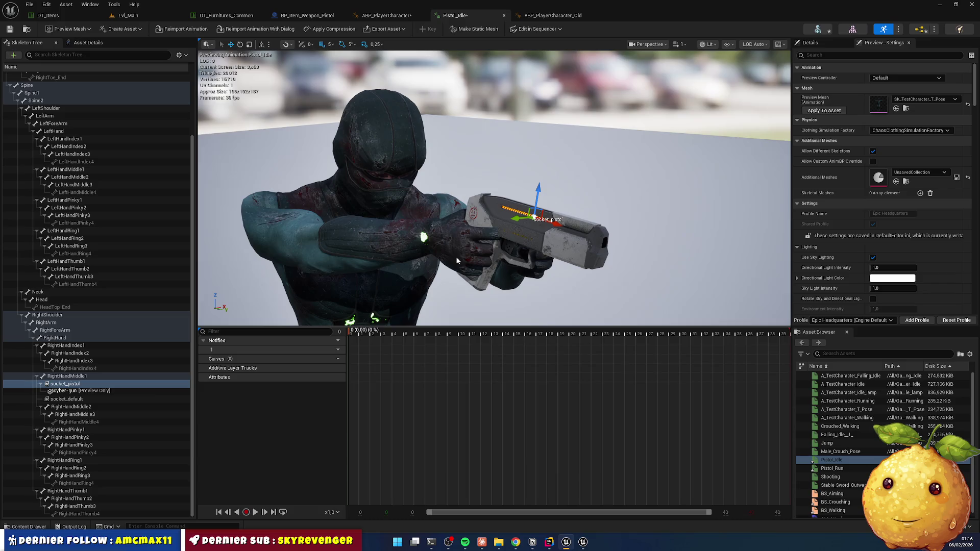
Raise socket_pistol slightly, rotate it by 5°, and deselect it.
mouse_move(536, 200)
left_mouse_down()
mouse_move(535, 185)
mouse_move(545, 207)
mouse_move(499, 205)
mouse_move(607, 206)
mouse_move(564, 231)
left_mouse_up()
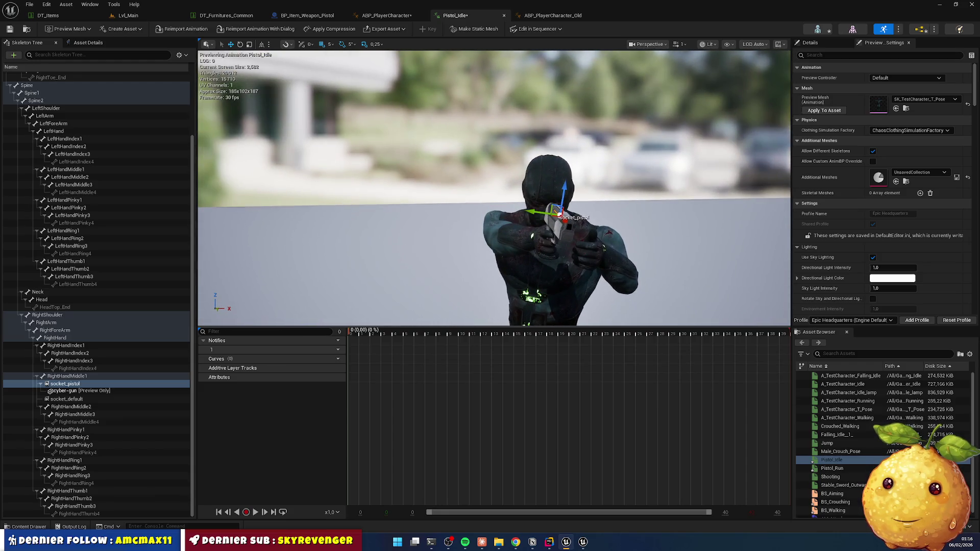
key("e")
left_click_drag(535, 189, 541, 190)
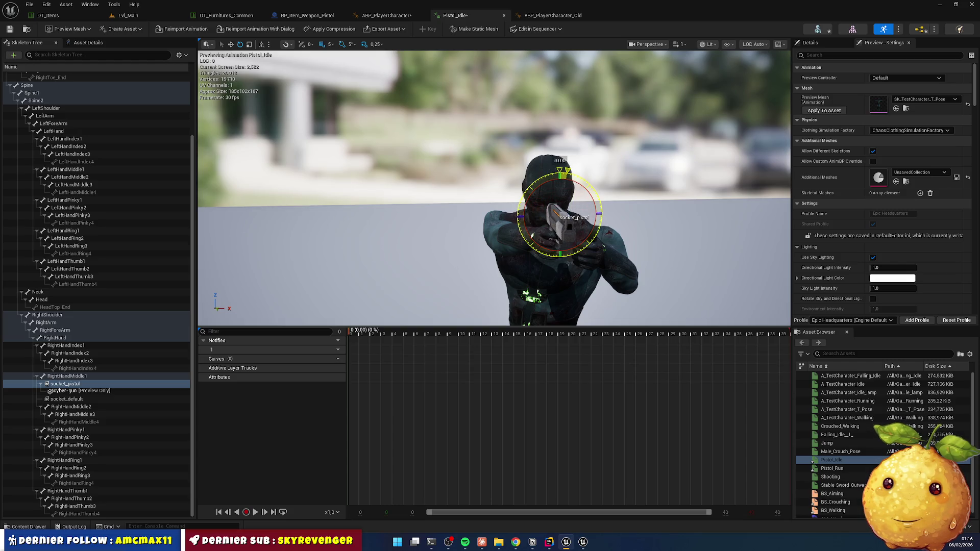
mouse_move(562, 230)
left_mouse_down()
mouse_move(485, 229)
mouse_move(485, 215)
left_mouse_up()
left_click(671, 216)
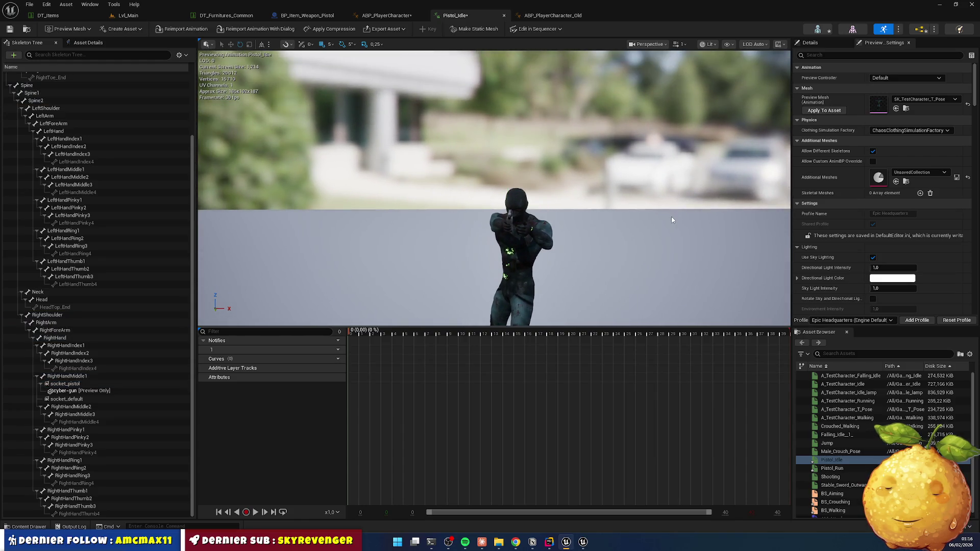
mouse_move(670, 216)
left_mouse_down()
mouse_move(643, 220)
mouse_move(704, 158)
left_mouse_up()
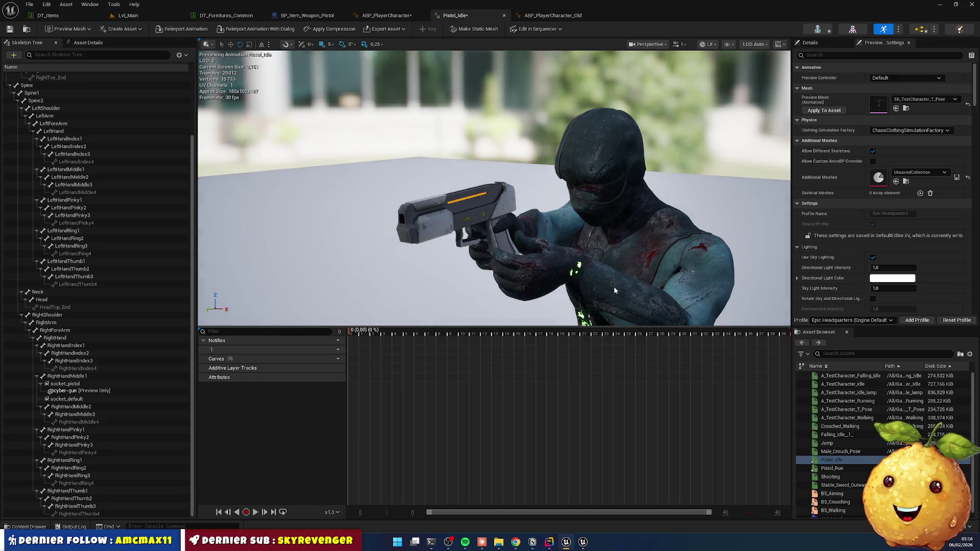
Check the right-arm bones, then rotate LeftArm up 5° and back 5°.
left_click(60, 315)
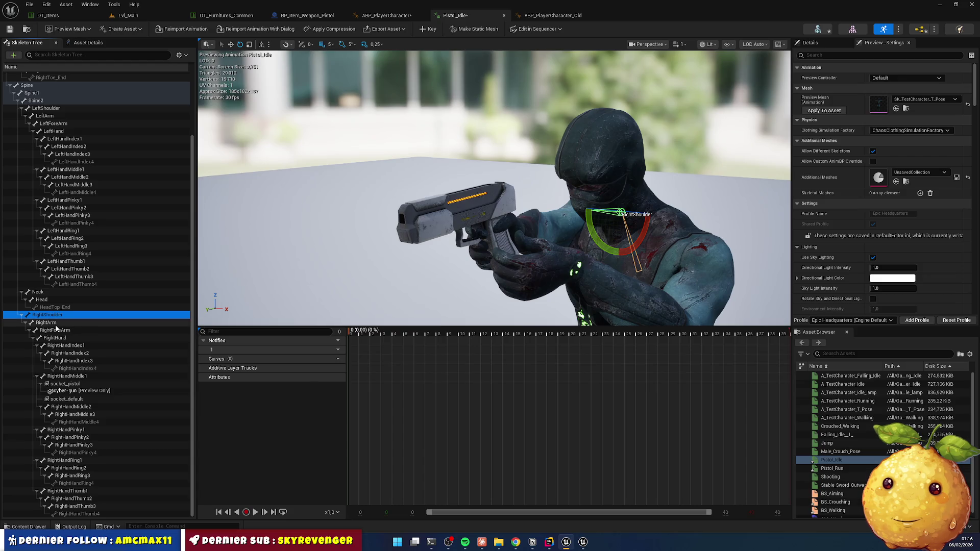
left_click(49, 322)
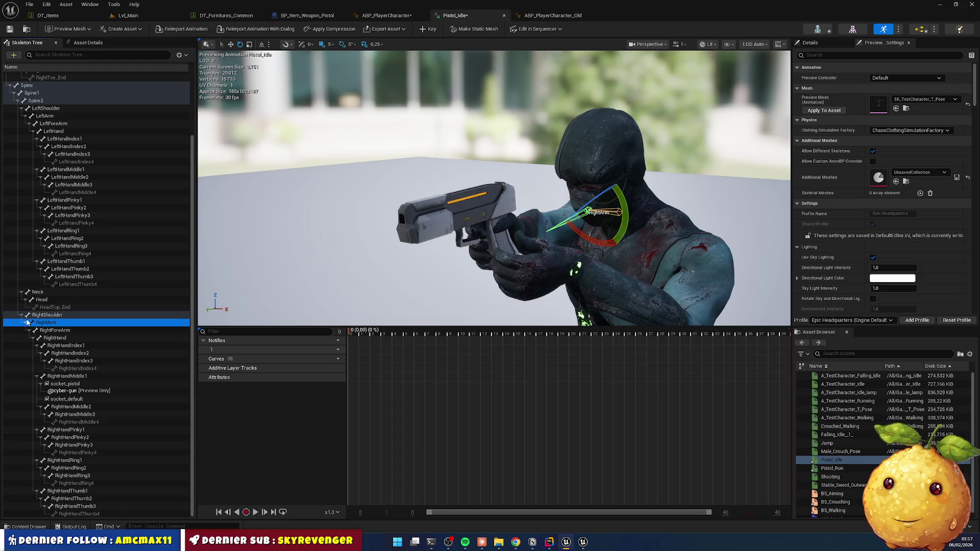
left_click(22, 315)
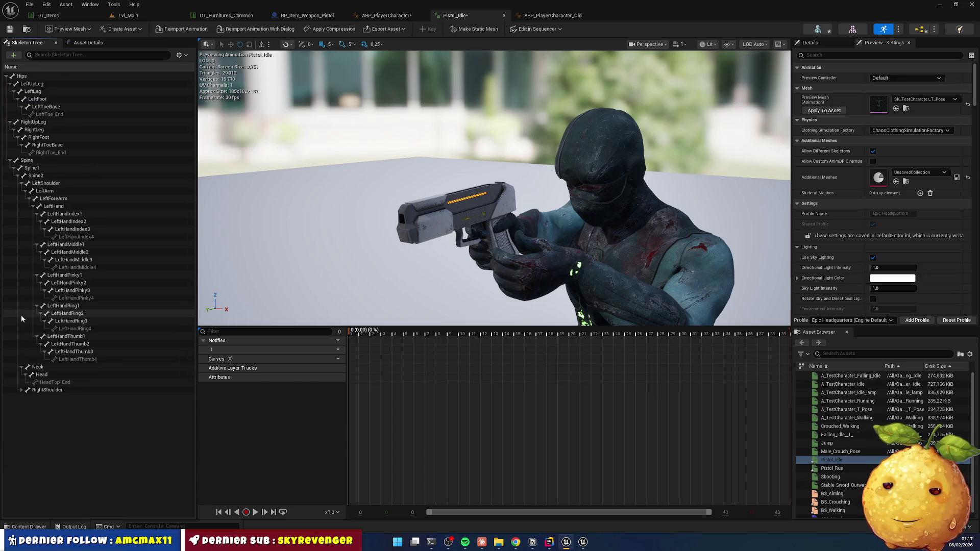
left_click(49, 193)
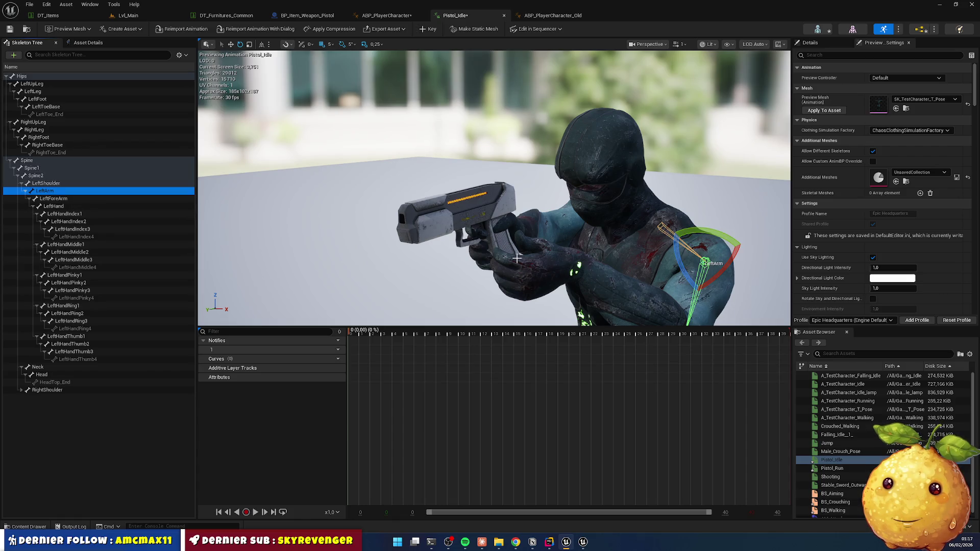
left_click_drag(676, 264, 735, 293)
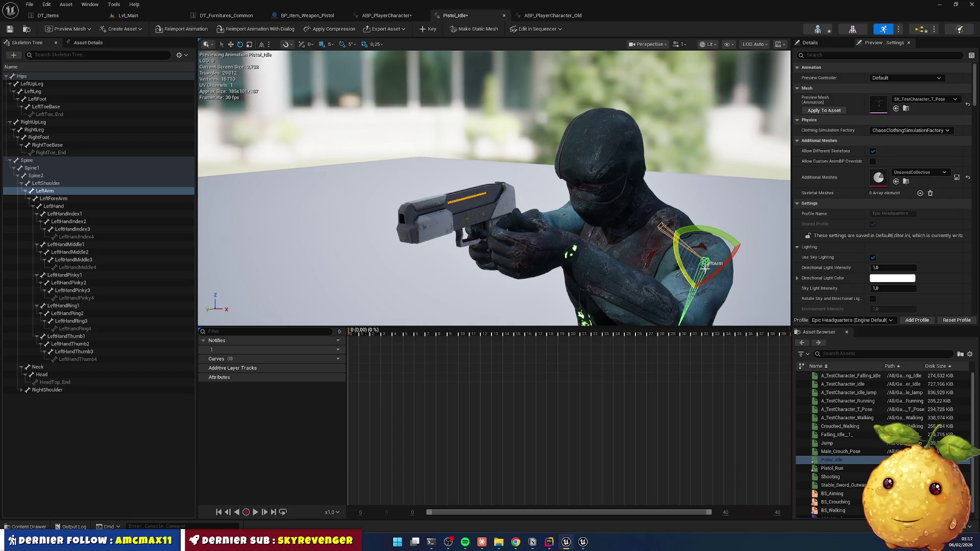
mouse_move(510, 230)
left_mouse_down()
mouse_move(638, 230)
mouse_move(689, 262)
left_mouse_up()
mouse_move(553, 219)
left_mouse_down()
mouse_move(545, 243)
mouse_move(535, 225)
left_mouse_up()
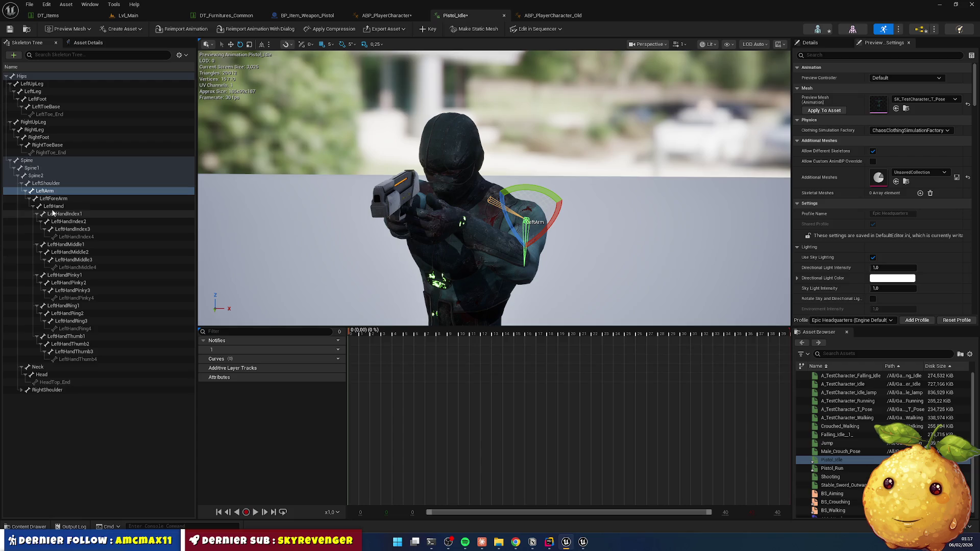
Rotate LeftForeArm by 5° and check the rotation snap increment choices.
left_click(67, 198)
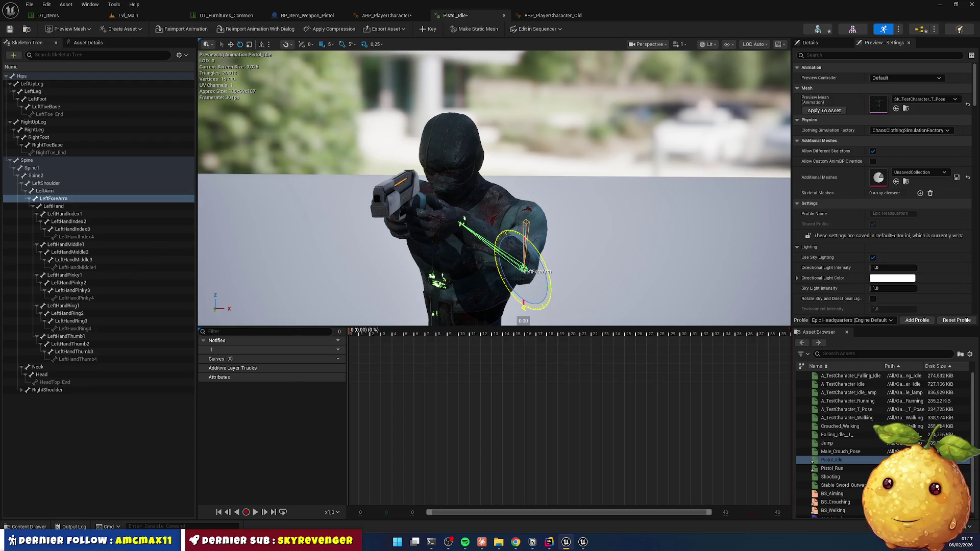
mouse_move(502, 272)
left_mouse_down()
mouse_move(503, 279)
mouse_move(493, 215)
left_mouse_up()
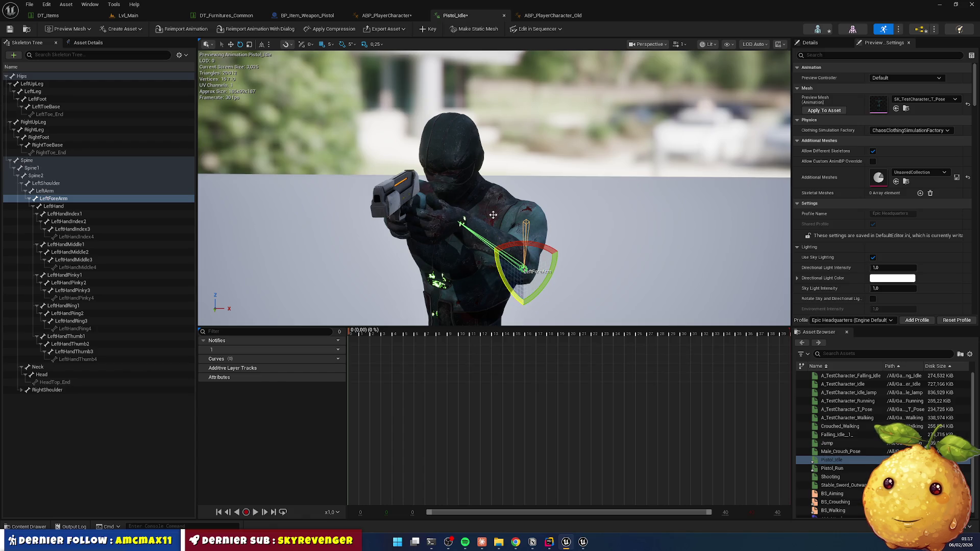
left_click(352, 44)
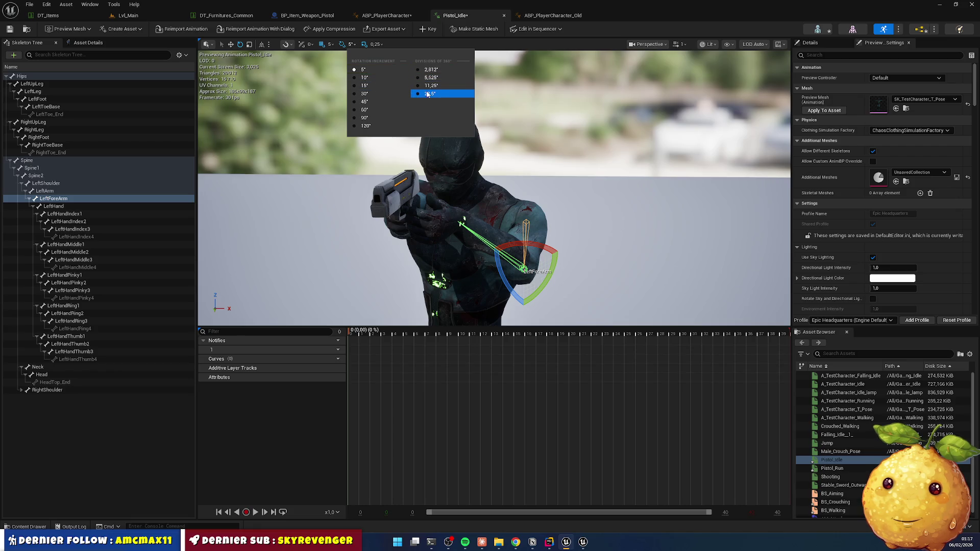
Keep the 5° snap and nudge LeftForeArm by about 2.5° and 1.4°.
left_click(362, 70)
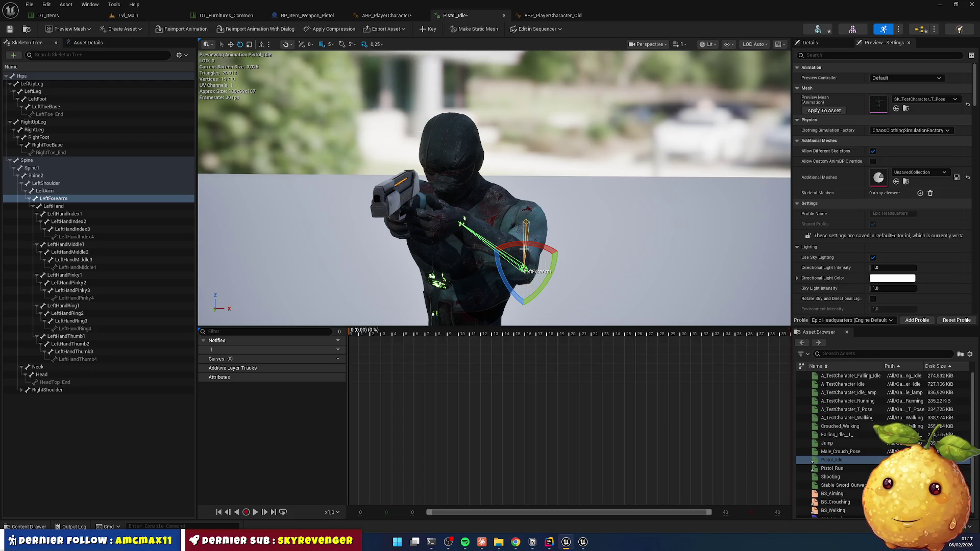
mouse_move(505, 275)
left_mouse_down()
mouse_move(511, 288)
mouse_move(517, 276)
left_mouse_up()
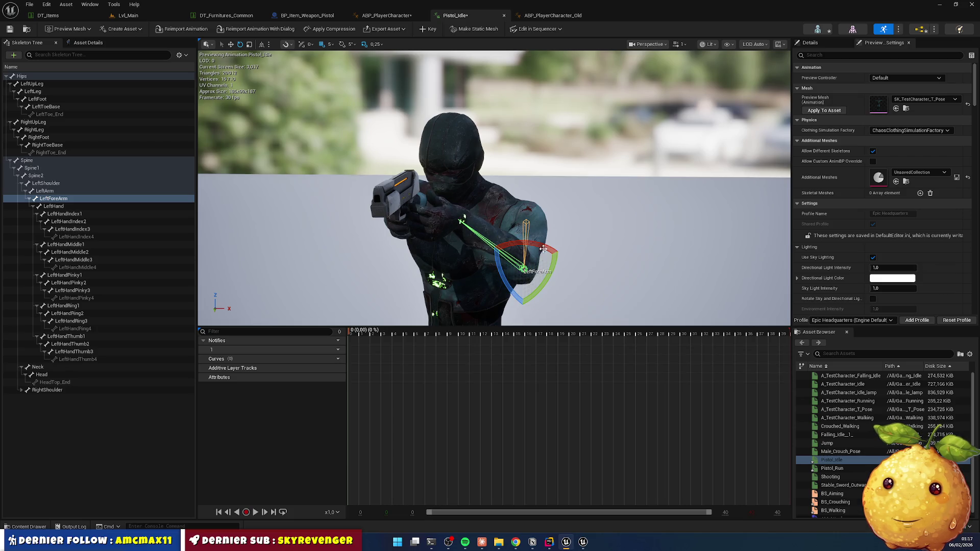
mouse_move(541, 246)
left_mouse_down()
mouse_move(522, 307)
mouse_move(515, 286)
left_mouse_up()
mouse_move(532, 252)
left_mouse_down()
mouse_move(523, 307)
mouse_move(507, 249)
left_mouse_up()
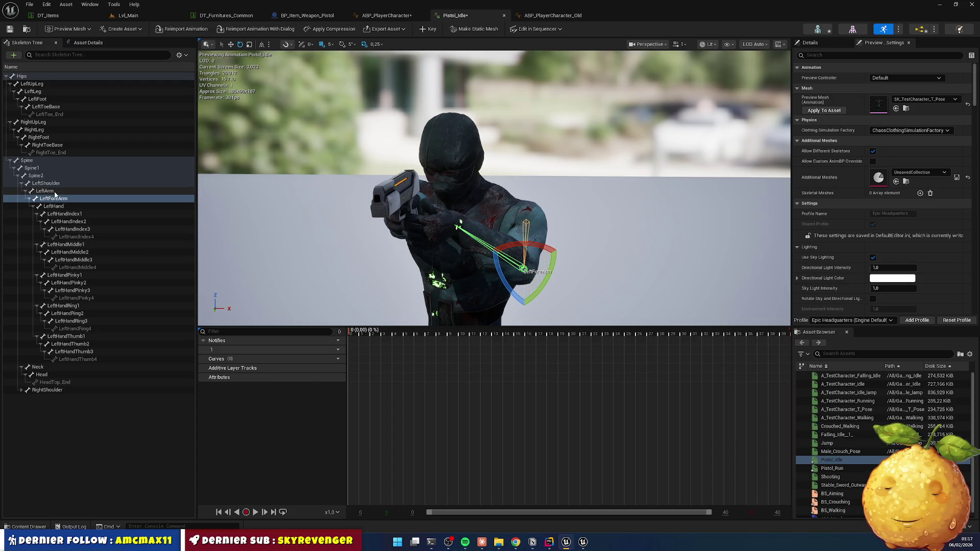
Rotate the parent LeftArm bone slightly to bring the left hand up.
key("Up")
left_click_drag(536, 237, 536, 237)
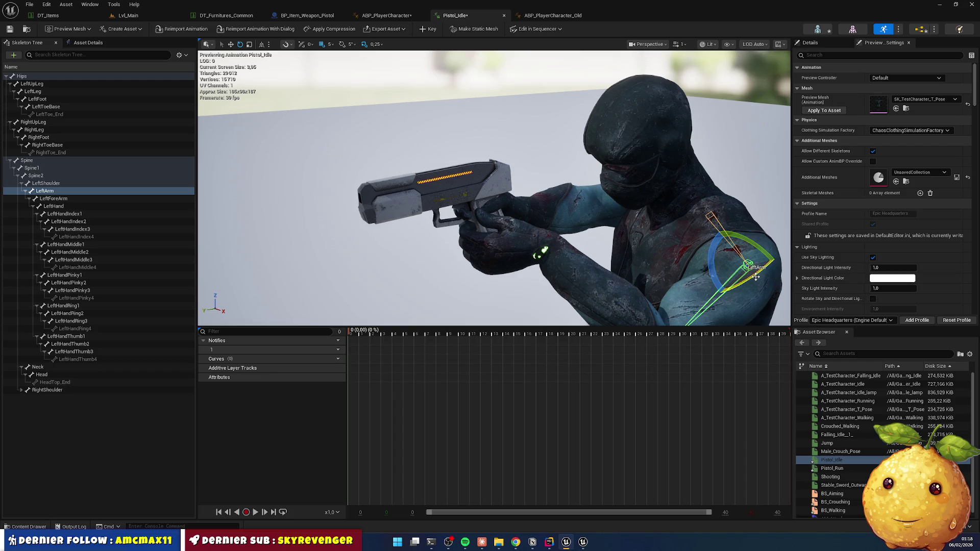
left_click_drag(756, 277, 756, 276)
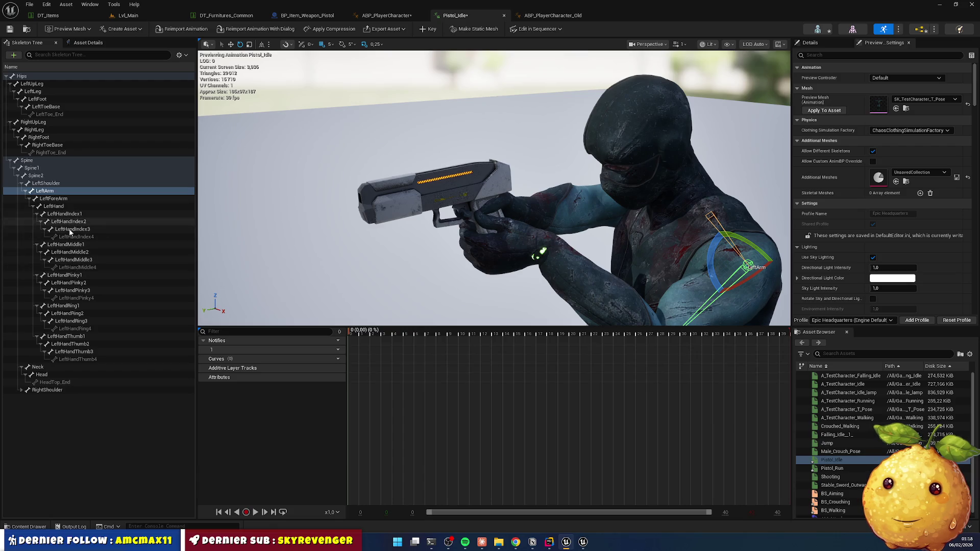
Rotate LeftHandThumb1 so the thumb curls onto the pistol grip.
left_click(76, 337)
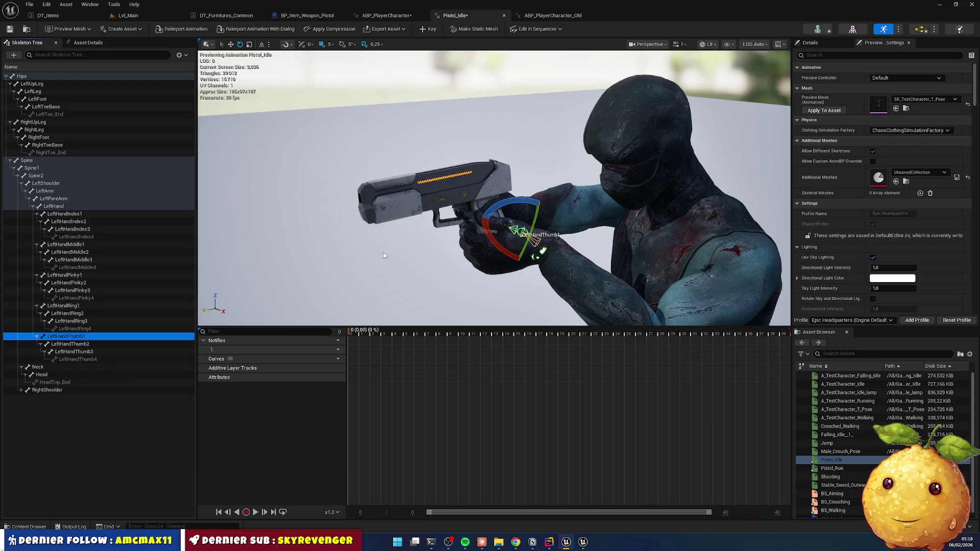
mouse_move(503, 210)
left_mouse_down()
mouse_move(501, 221)
mouse_move(522, 222)
left_mouse_up()
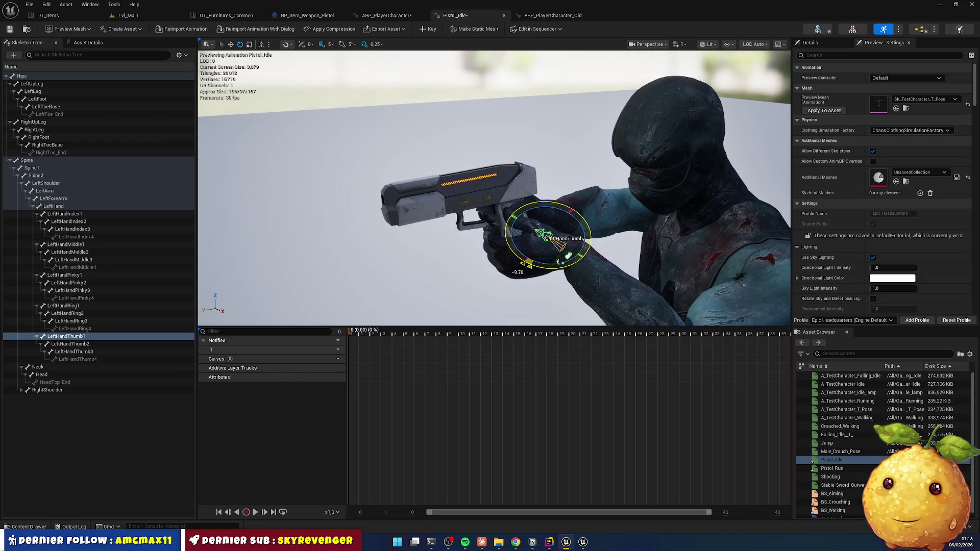
left_click_drag(529, 248, 529, 249)
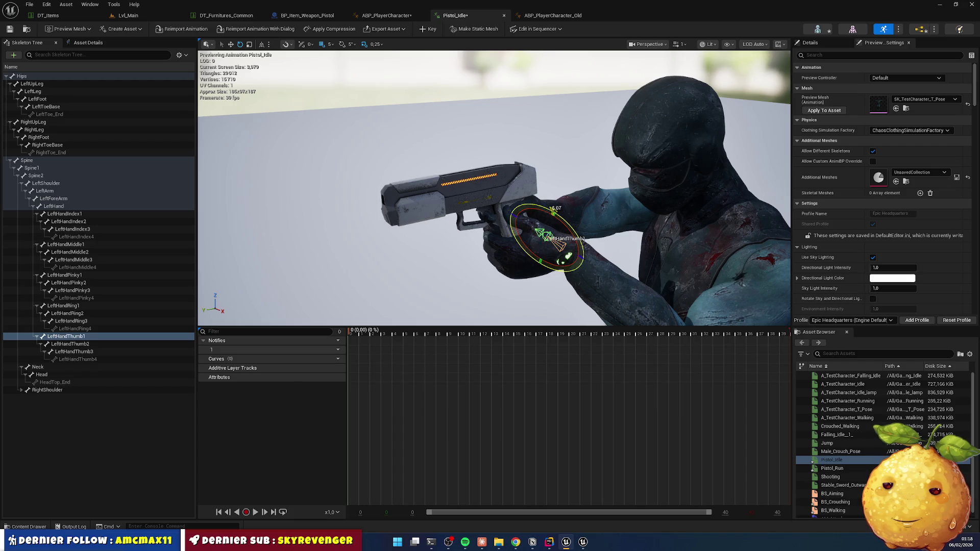
left_click_drag(358, 230, 515, 230)
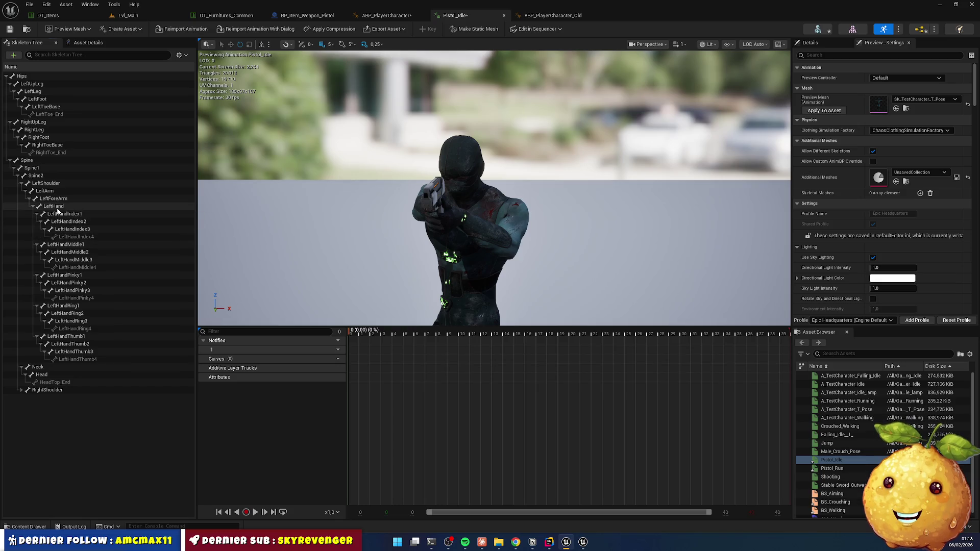
Key LeftArm through LeftHandThumb4 in their current pose and save Pistol_Idle.
left_click(54, 192)
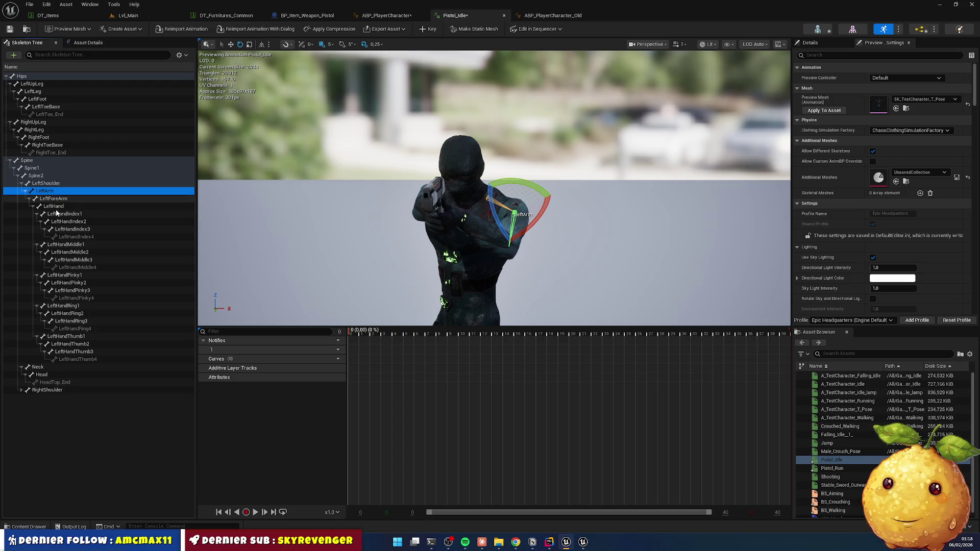
left_click(162, 359, "shift")
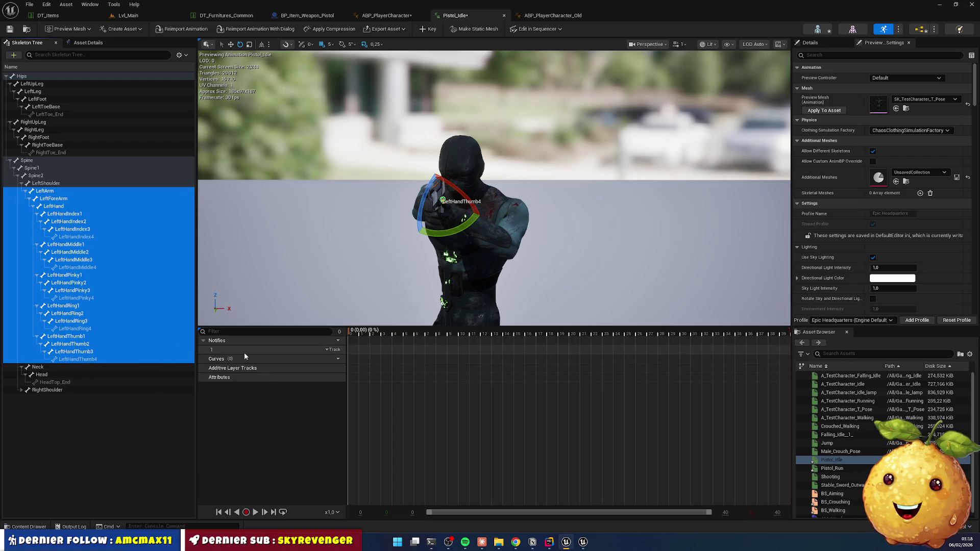
key("s")
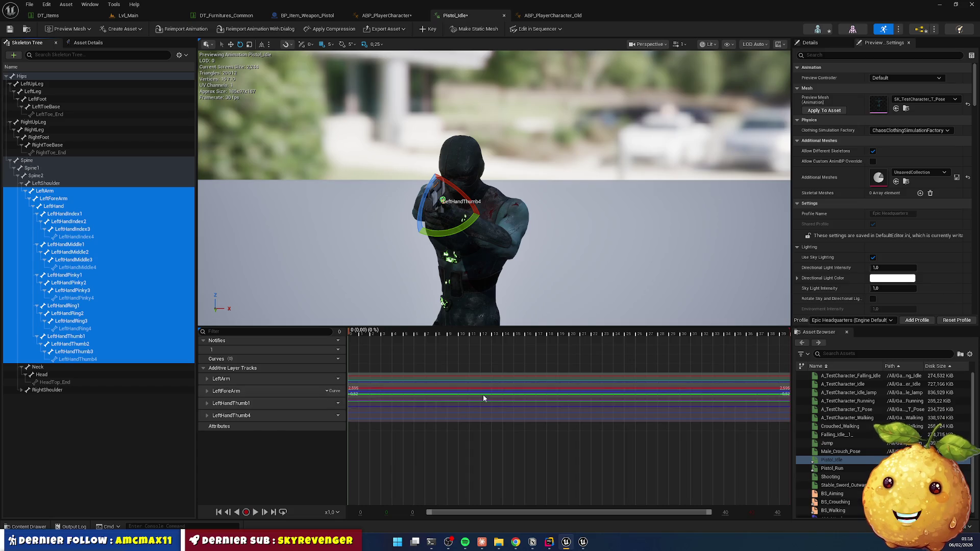
left_click(10, 30)
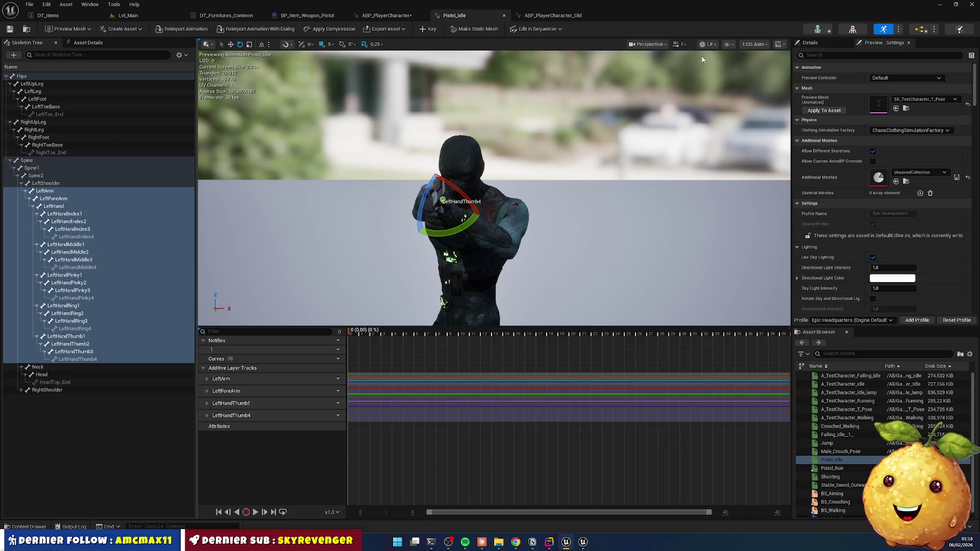
Scrub through Pistol_Idle to check the keyed pose, then return to ABP_PlayerCharacter.
mouse_move(473, 357)
left_mouse_down()
mouse_move(475, 438)
mouse_move(757, 448)
mouse_move(605, 447)
left_mouse_up()
left_click_drag(404, 433, 327, 425)
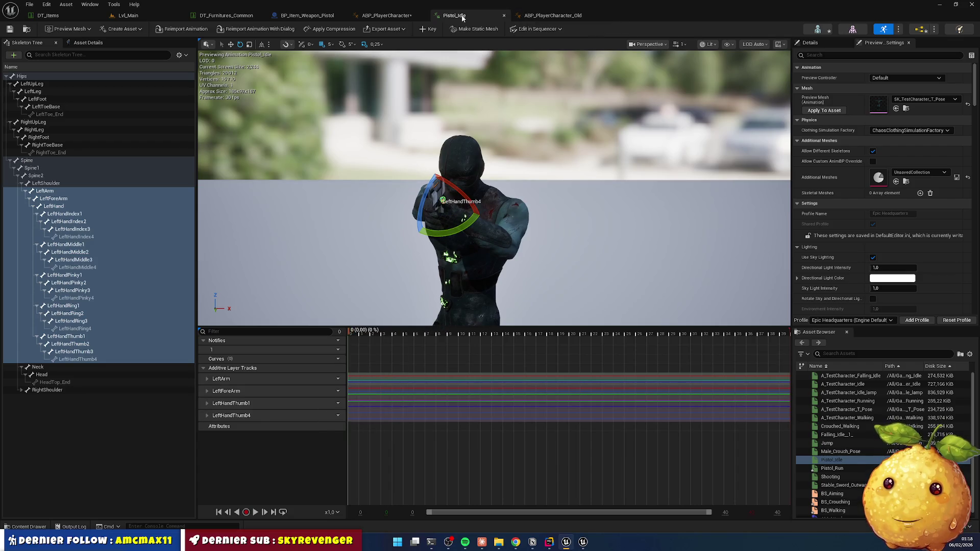
left_click(387, 16)
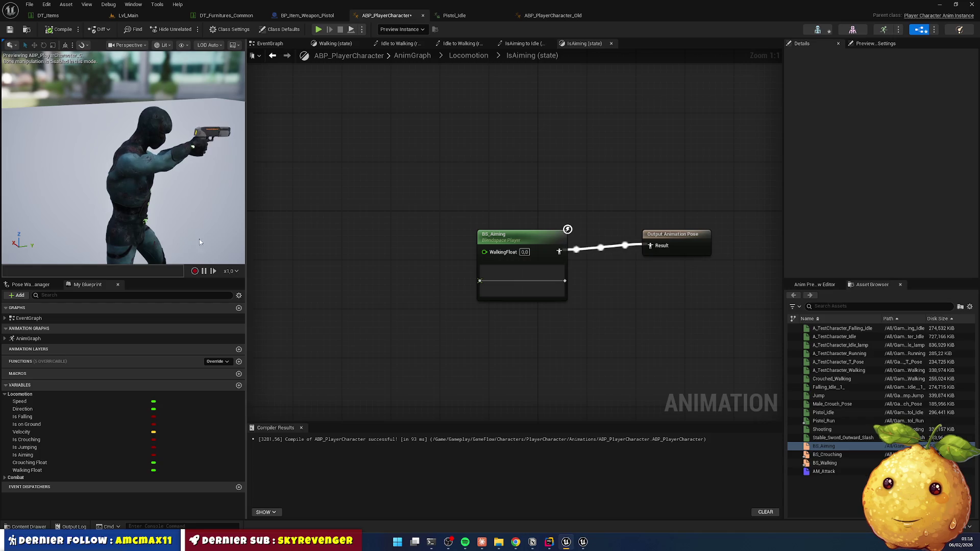
View the character from behind in the preview, then bring up the DT_Items data table.
mouse_move(210, 214)
left_mouse_down()
mouse_move(178, 199)
mouse_move(118, 196)
mouse_move(189, 178)
left_mouse_up()
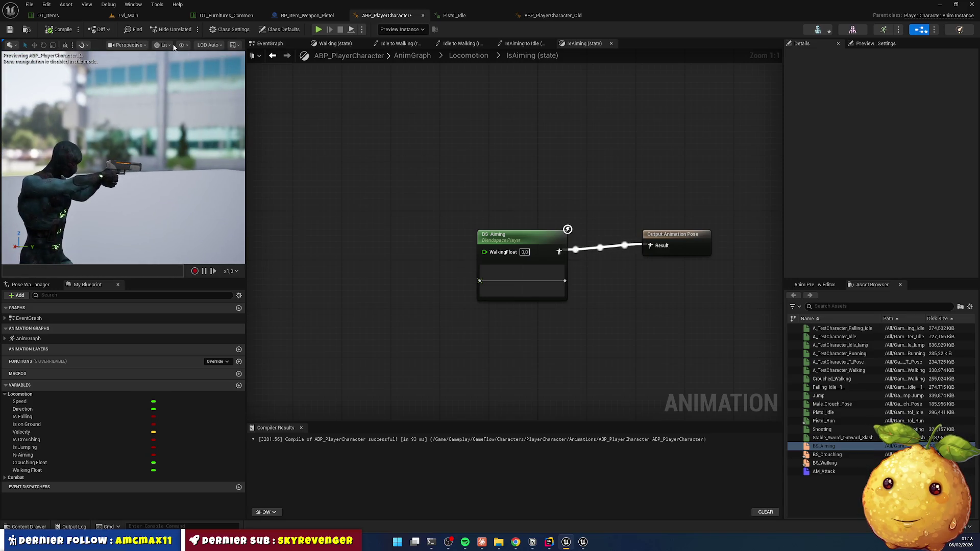
left_click(62, 14)
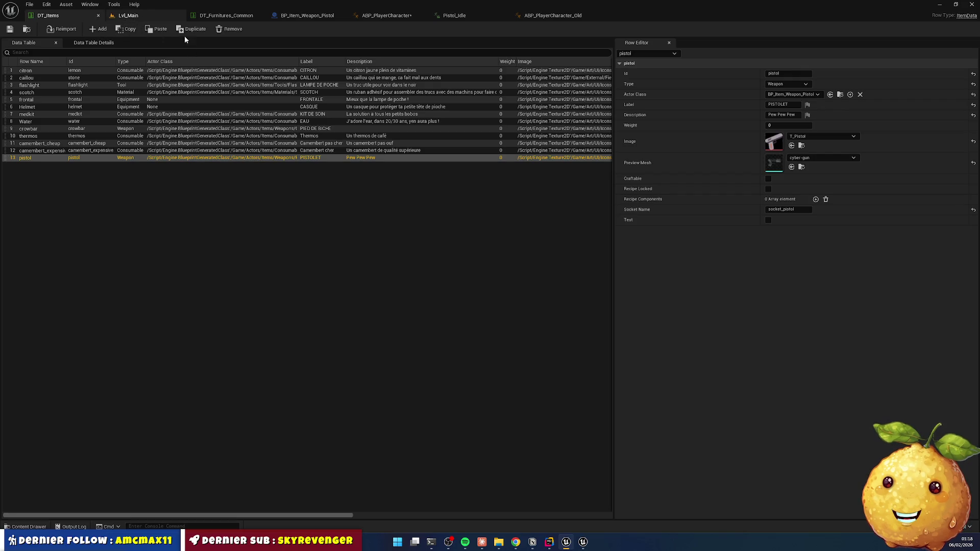
Save all assets and run a quick play-in-editor test of Lvl_Main.
left_click(138, 16)
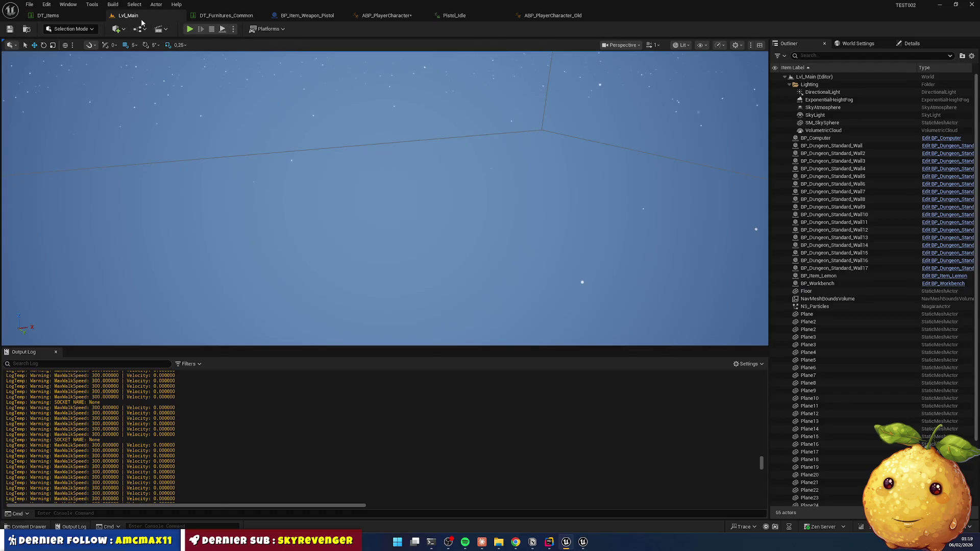
key("ctrl+shift+s")
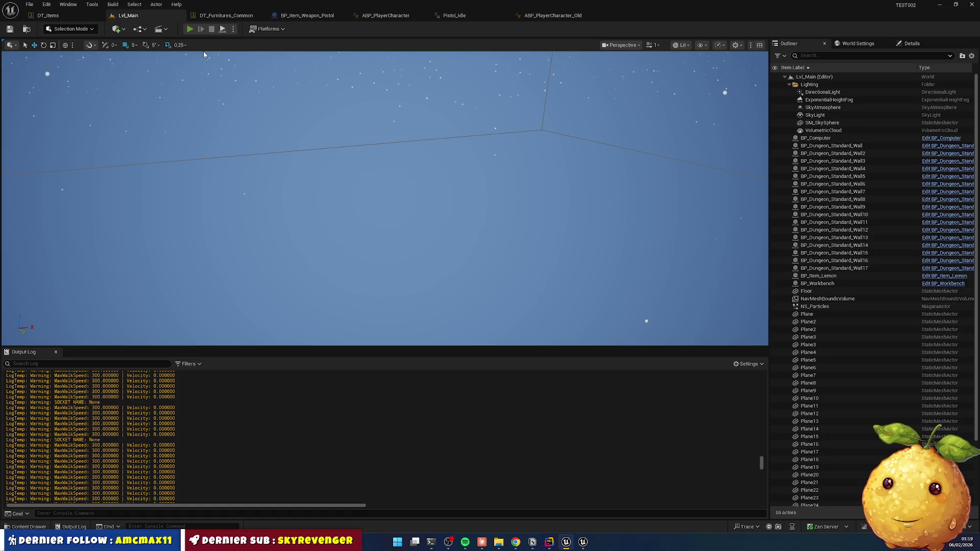
key("alt+p")
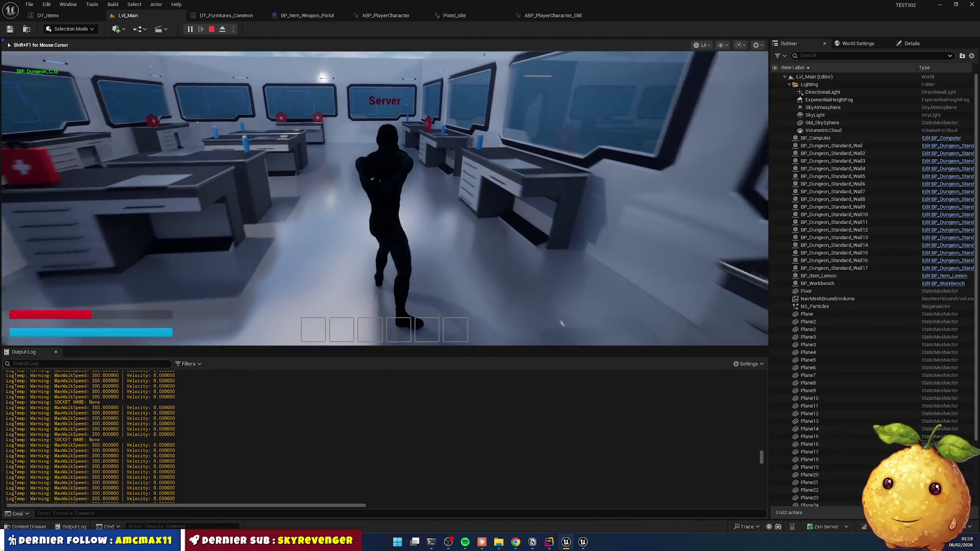
key("Escape")
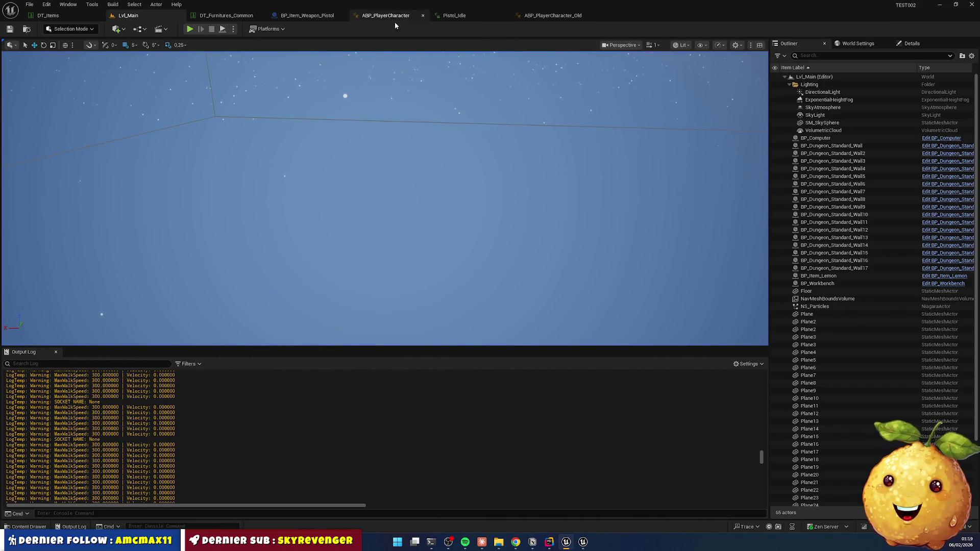
Close the old ABP and Pistol_Idle editors and connect Walking Float to BS_Aiming's WalkingFloat pin.
left_click(550, 542)
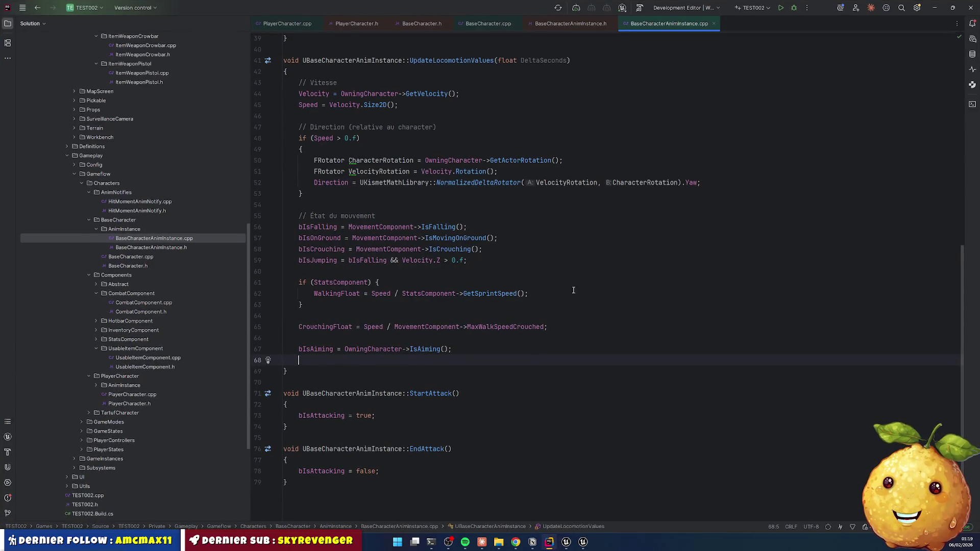
left_click(583, 542)
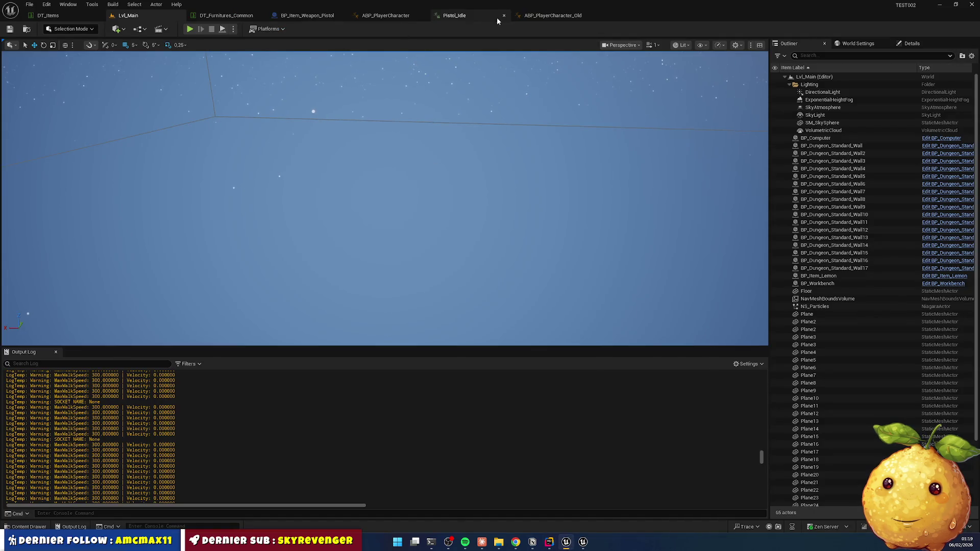
left_click(585, 16)
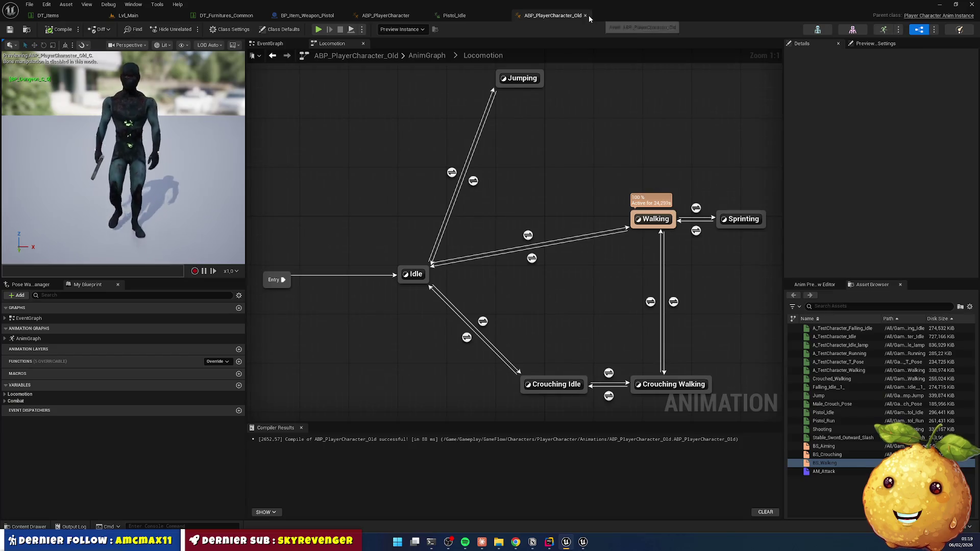
middle_click(458, 15)
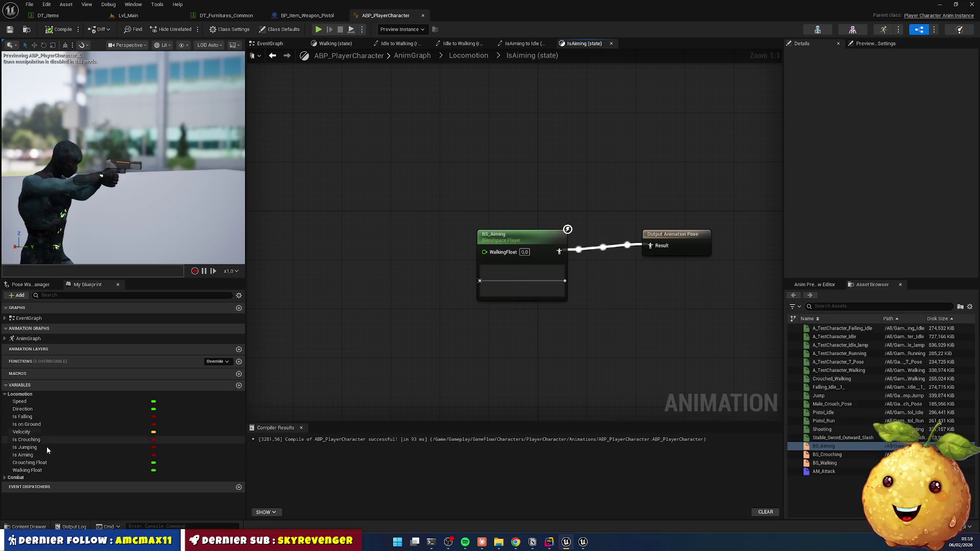
mouse_move(27, 470)
left_mouse_down()
mouse_move(356, 394)
mouse_move(484, 252)
left_mouse_up()
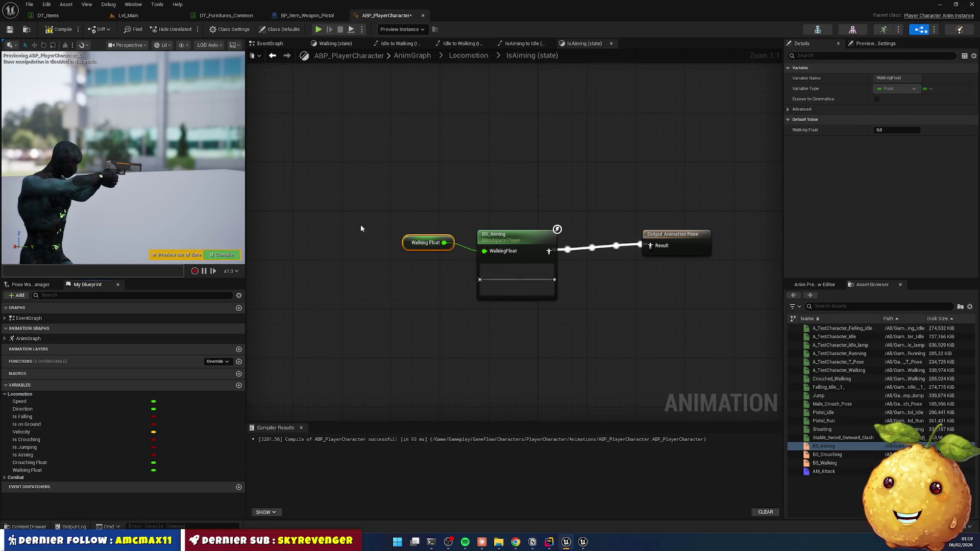
left_click(119, 17)
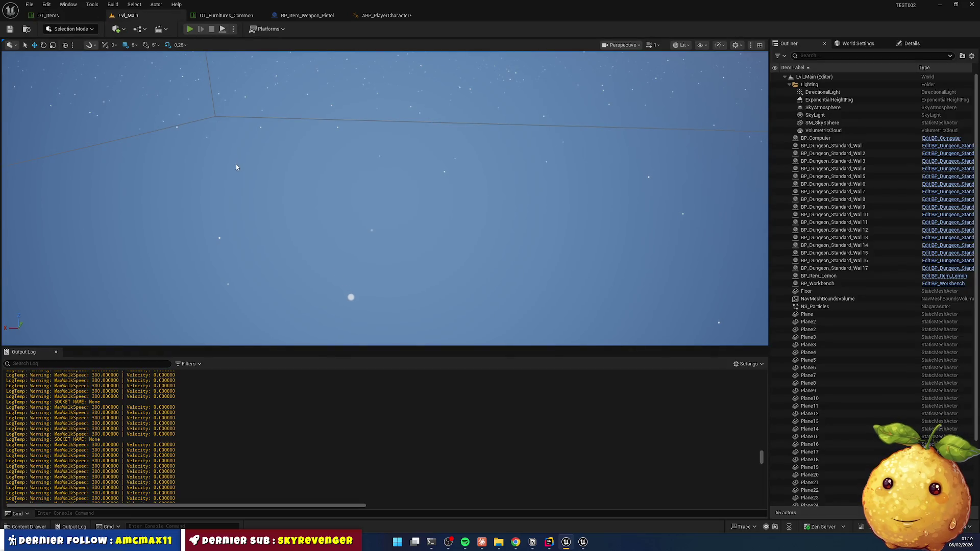
left_click(189, 29)
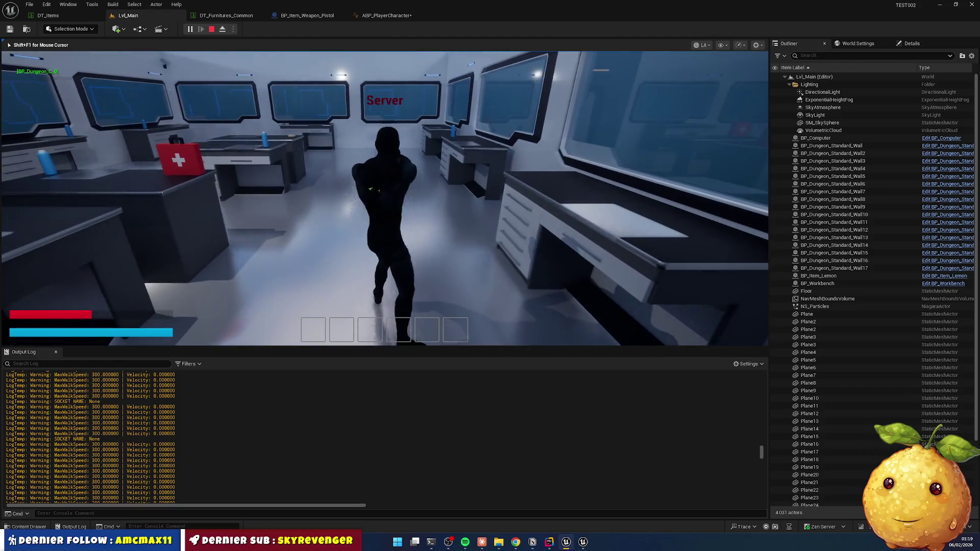
key("w")
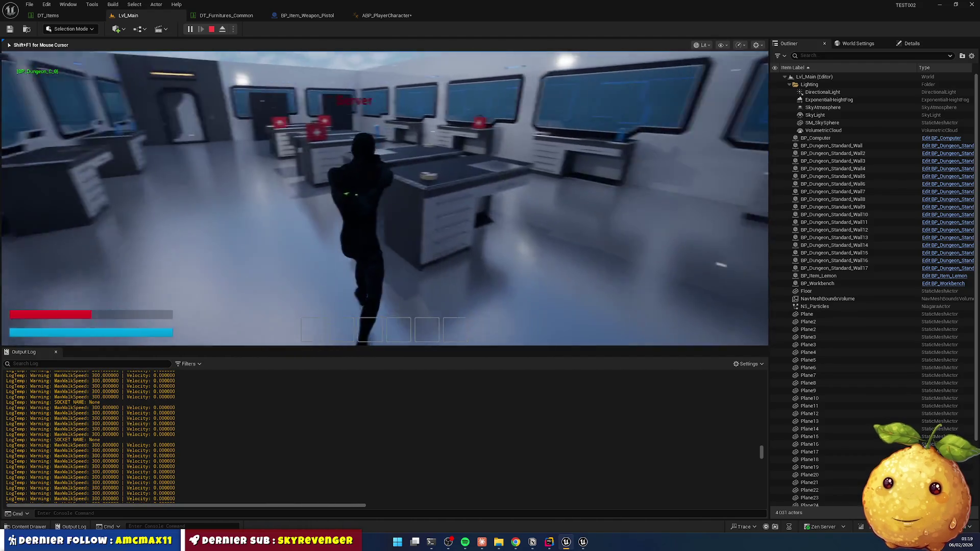
key("w")
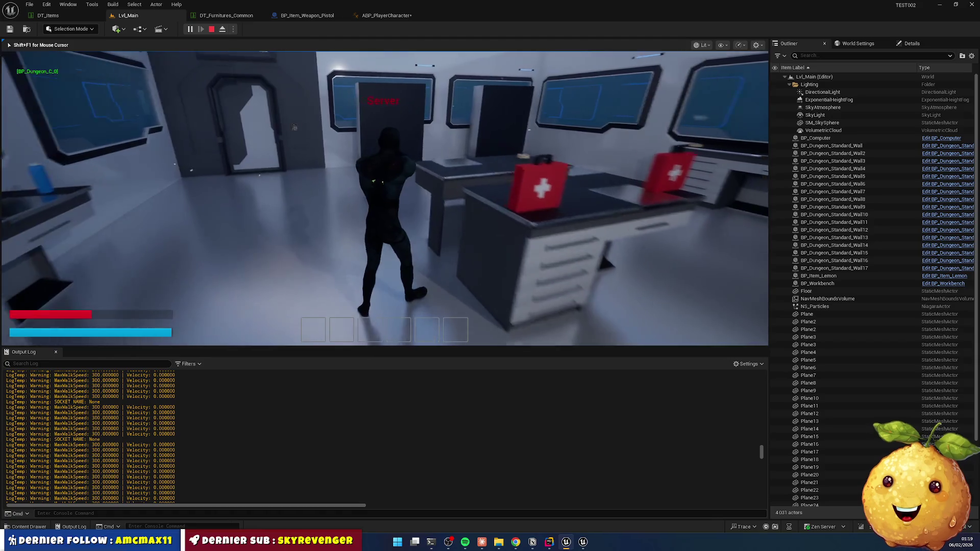
key("w")
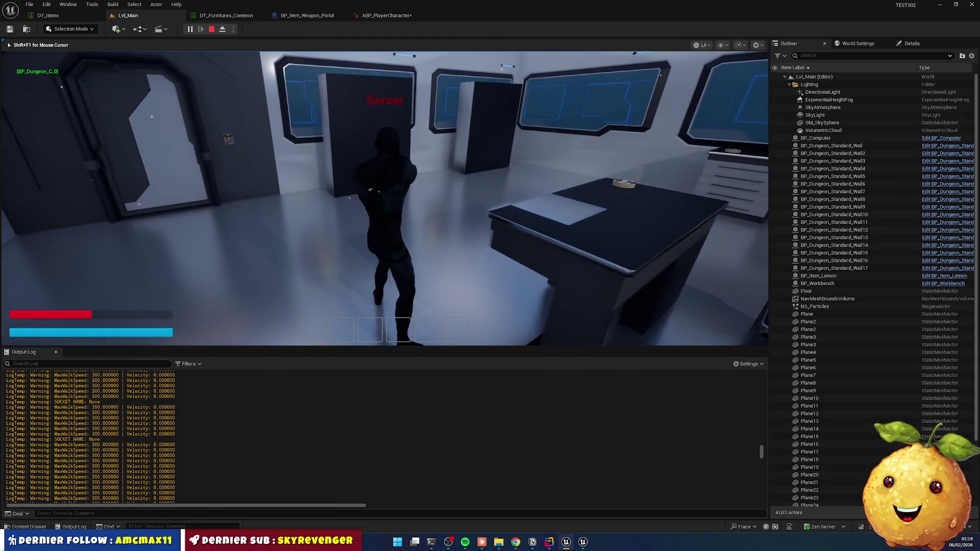
key("Escape")
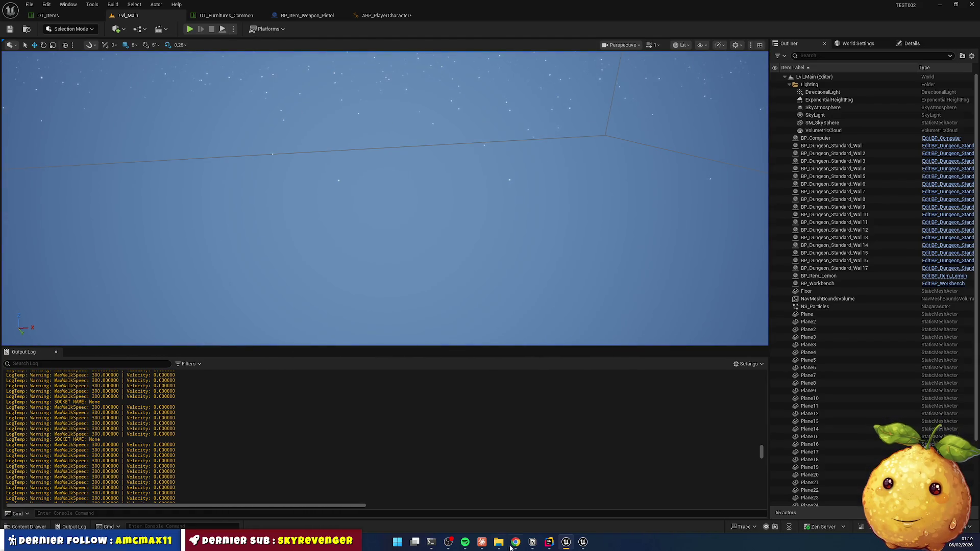
Switch to Rider, look over the BaseCharacterAnimInstance files, then open BaseCharacter.cpp.
left_click(549, 542)
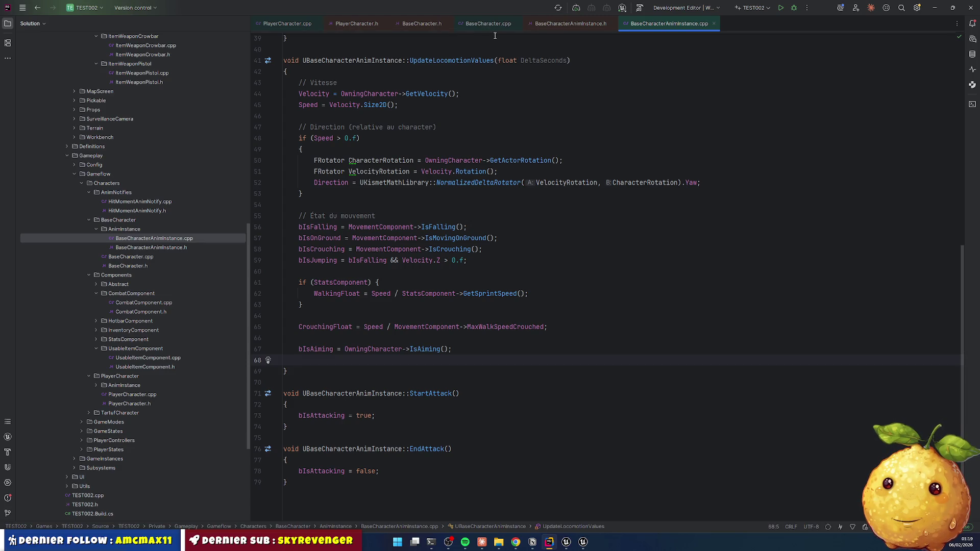
left_click(541, 23)
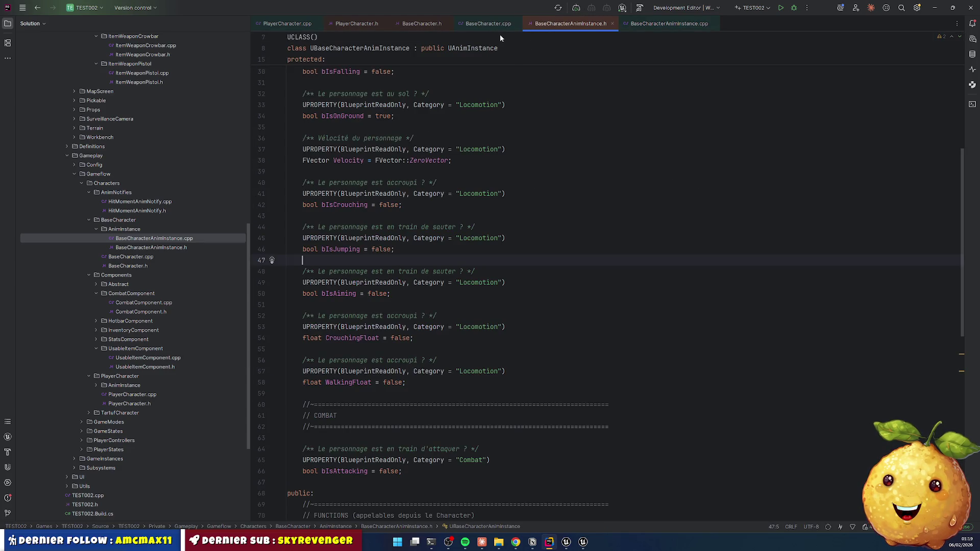
left_click(671, 26)
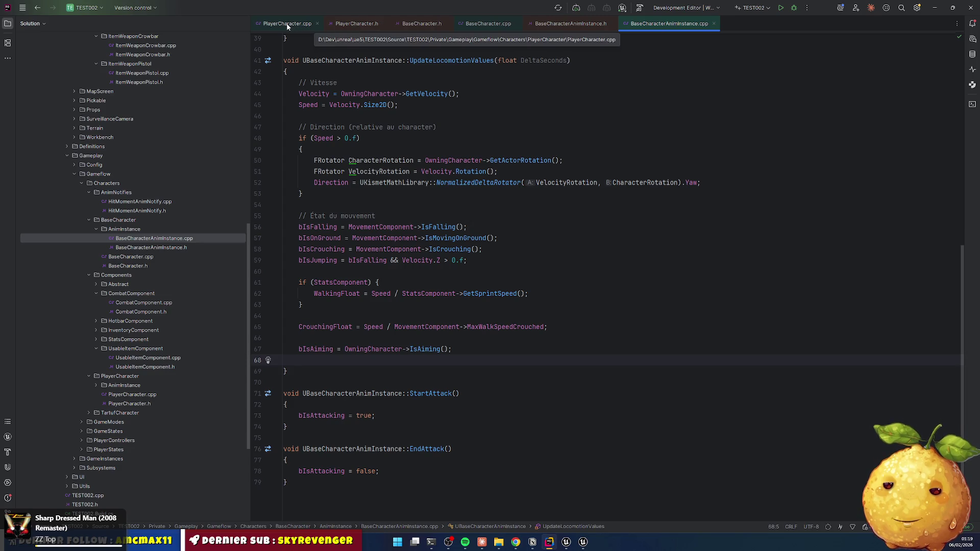
left_click(487, 24)
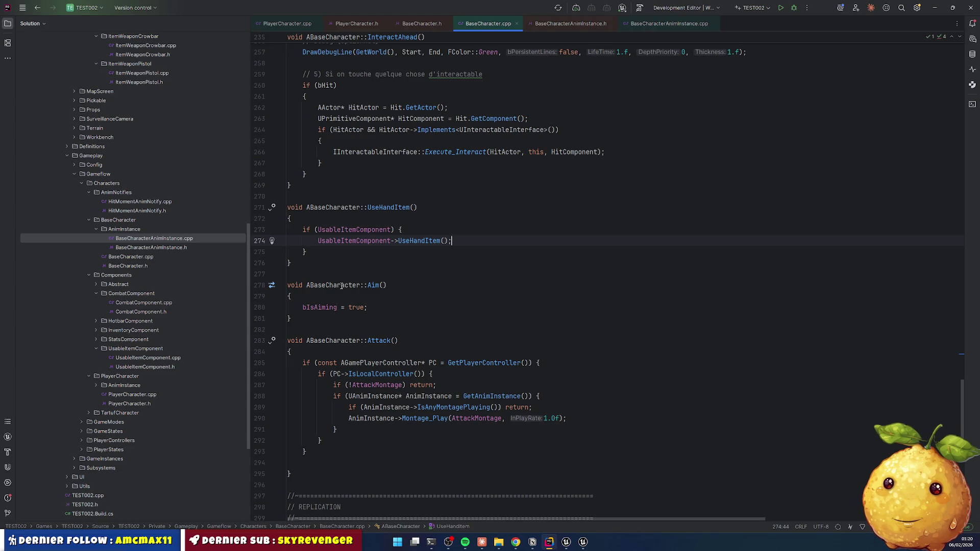
Jump to the OnRightMouseReleased handler and select the Aim() call in OnRightMousePressed.
scroll(637, 235, "up", 9)
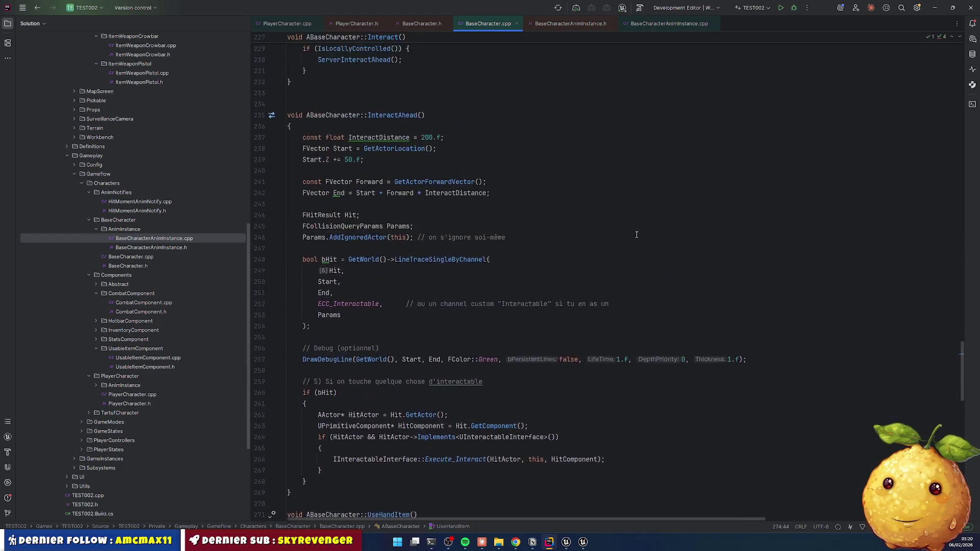
scroll(636, 235, "up", 20)
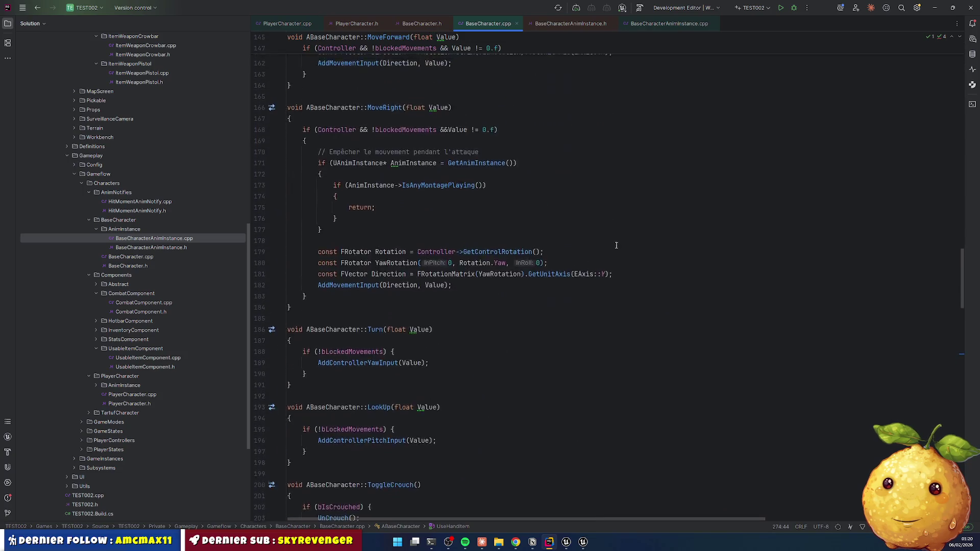
scroll(616, 245, "up", 20)
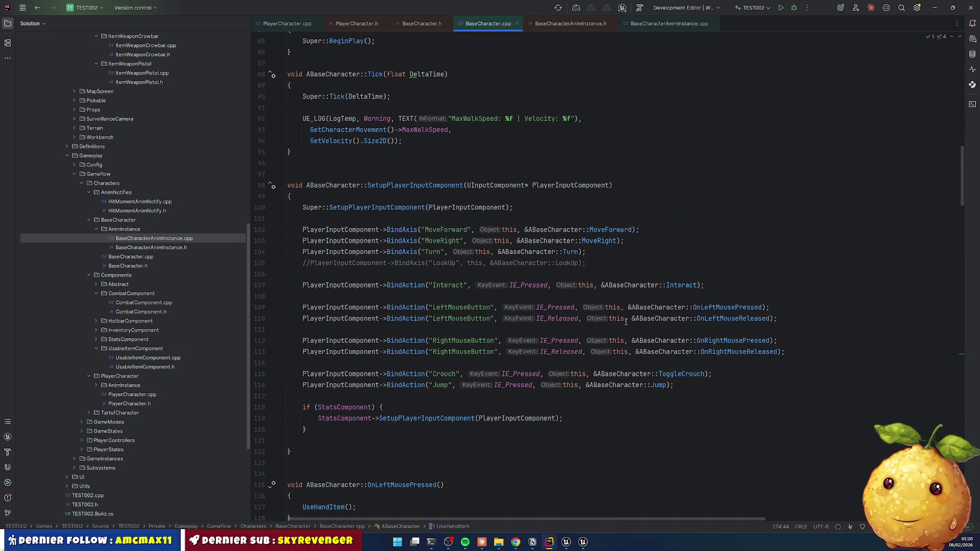
left_click(744, 351, "ctrl")
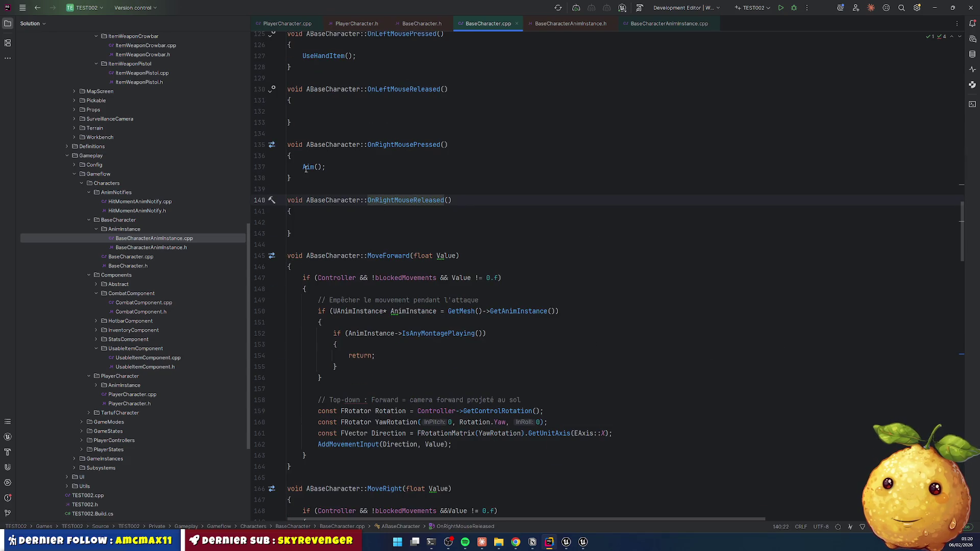
left_click_drag(303, 167, 325, 167)
key("ctrl+c")
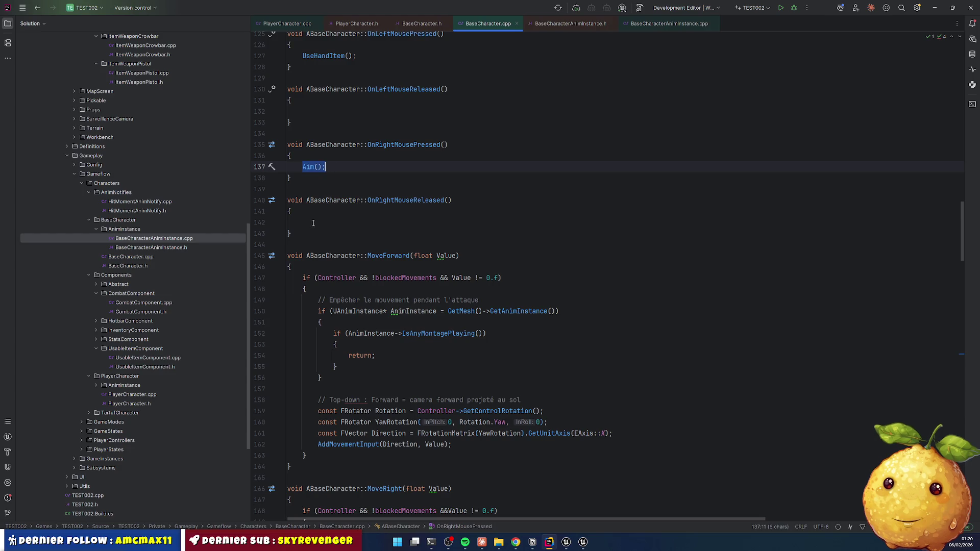
Paste the Aim() call into the OnRightMouseReleased handler.
left_click(313, 224)
key("ctrl+v")
scroll(331, 240, "down", 15)
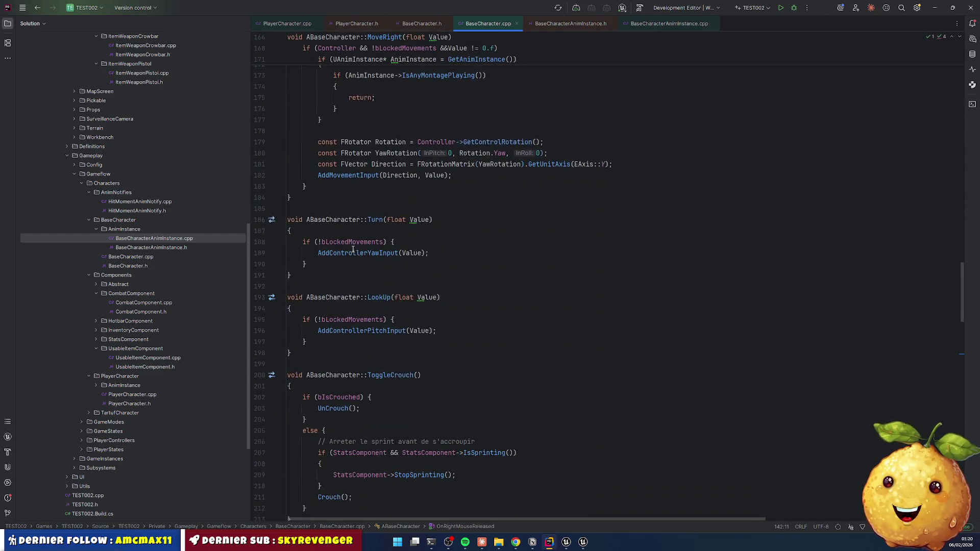
scroll(352, 250, "down", 2)
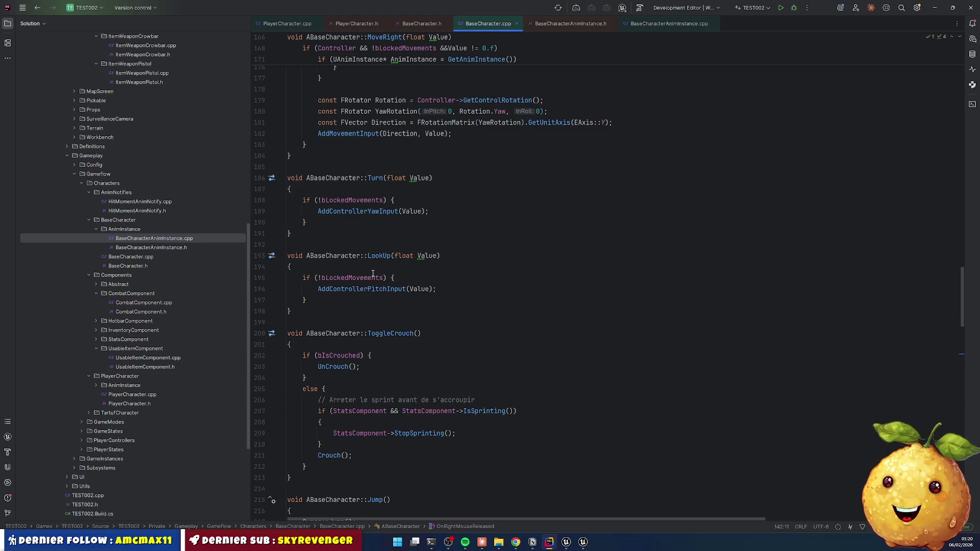
scroll(371, 190, "down", 4)
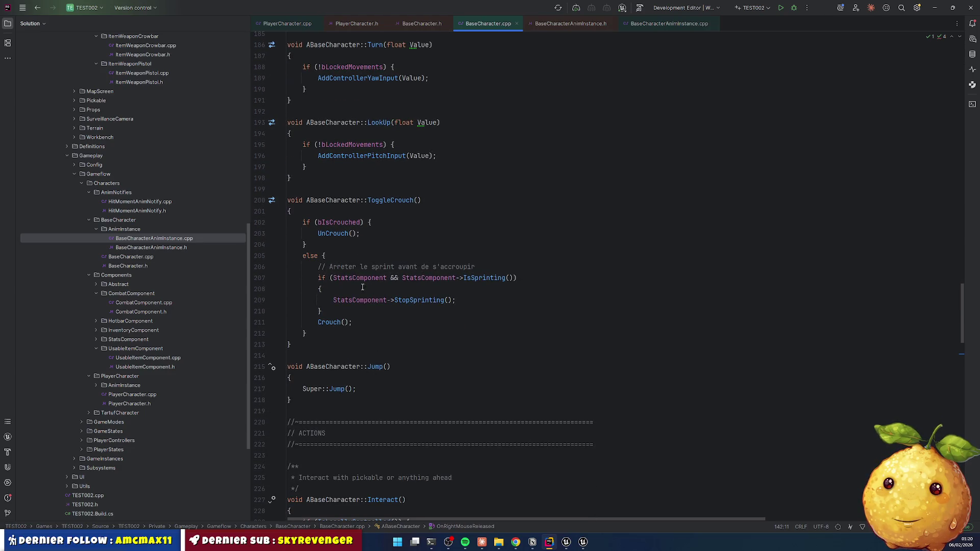
scroll(375, 262, "up", 5)
scroll(376, 270, "down", 10)
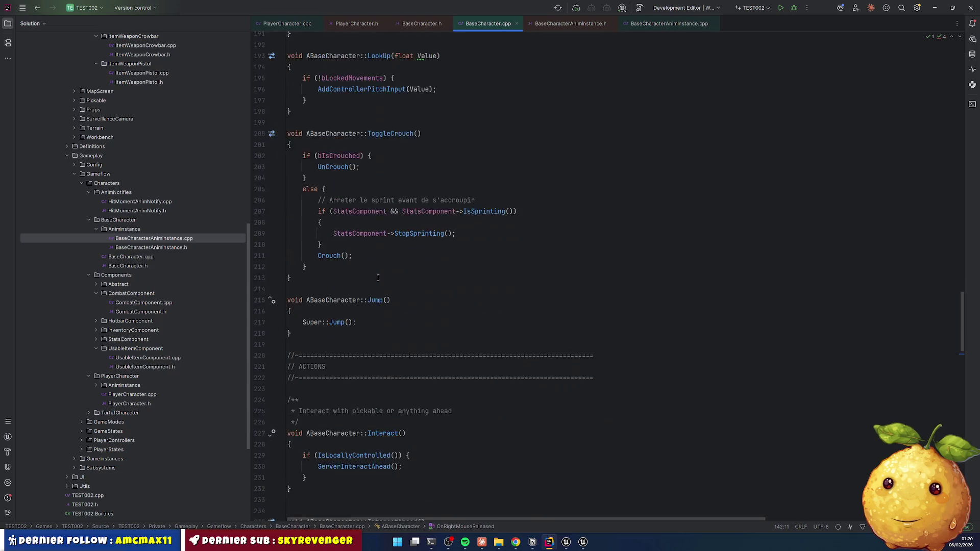
scroll(378, 279, "up", 20)
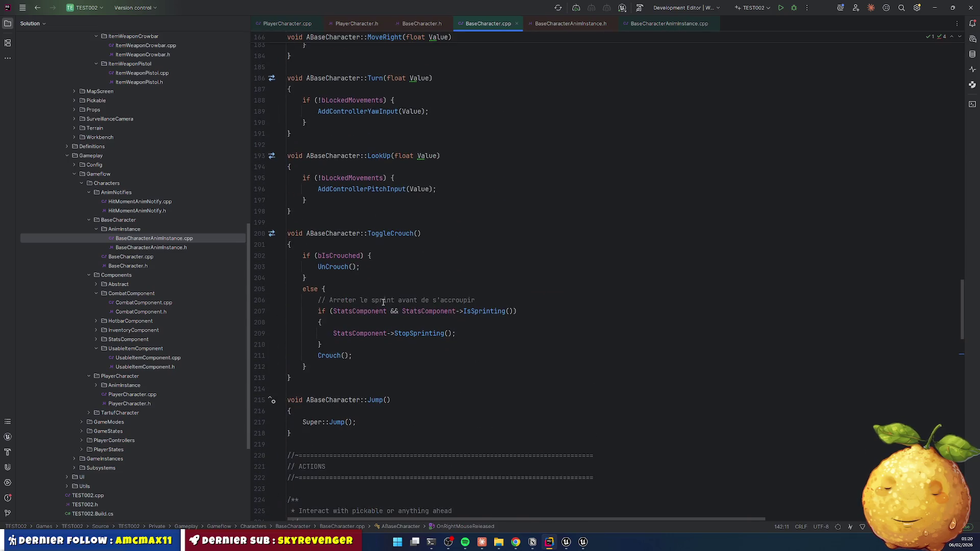
scroll(358, 256, "up", 4)
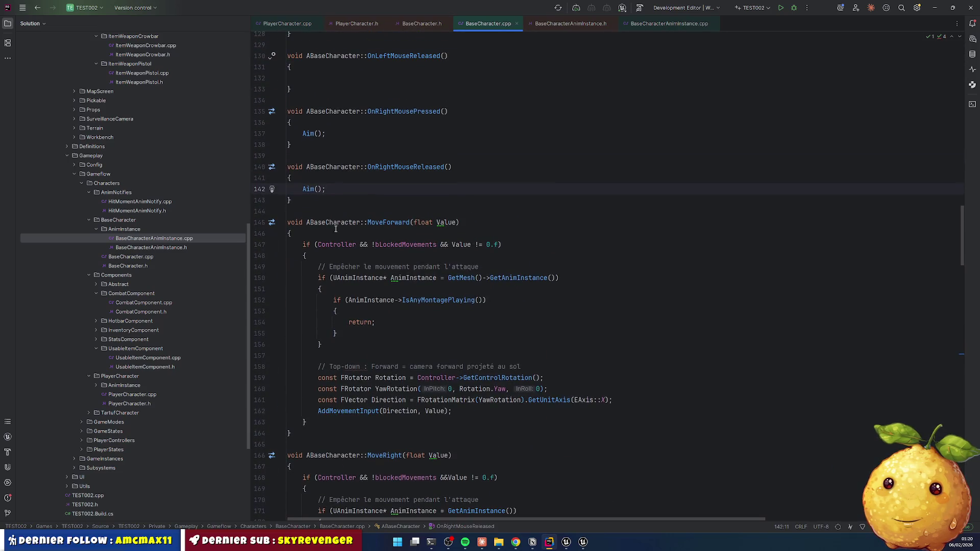
Rename Aim to ToggleAiming and make its body flip bIsAiming = !bIsAiming.
left_click(310, 189, "ctrl")
type("T")
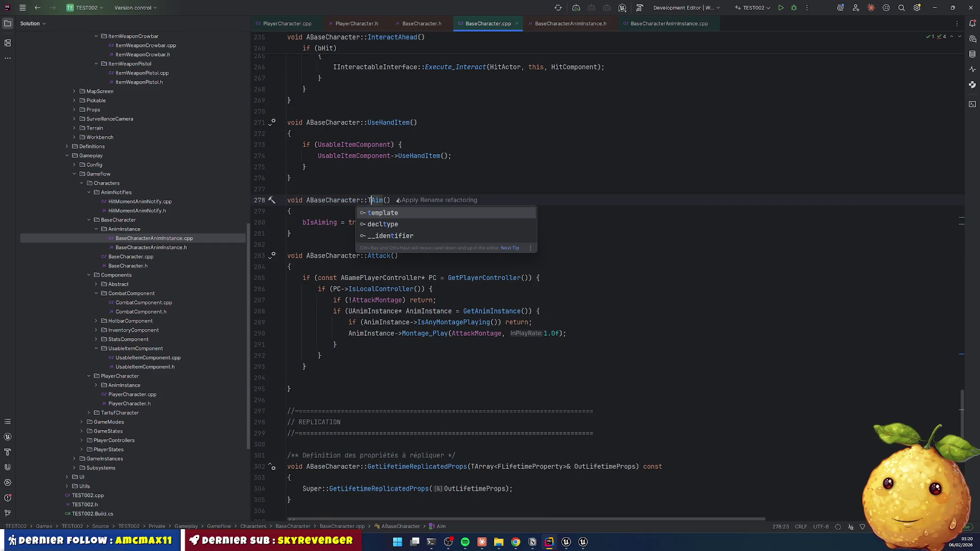
type("oggleA")
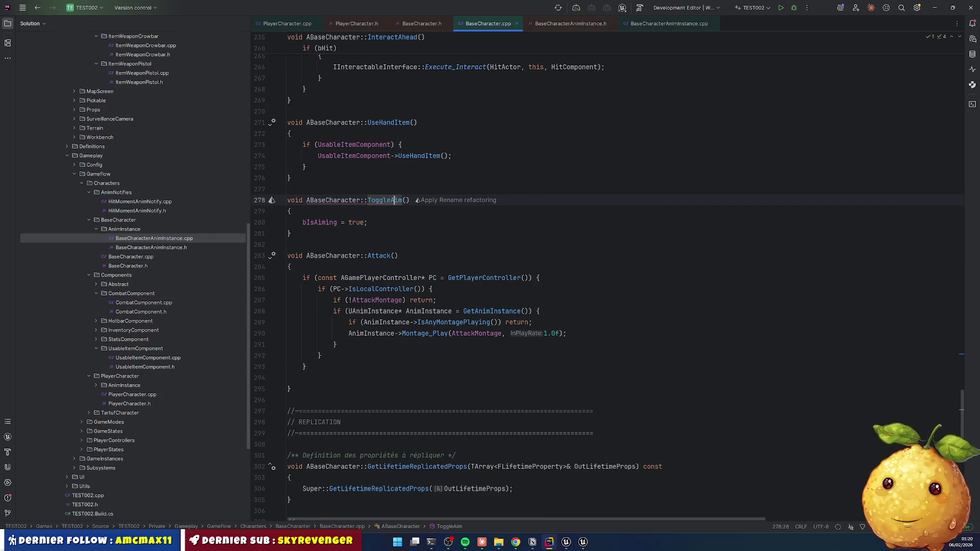
type("iming")
key("ctrl+shift+Left")
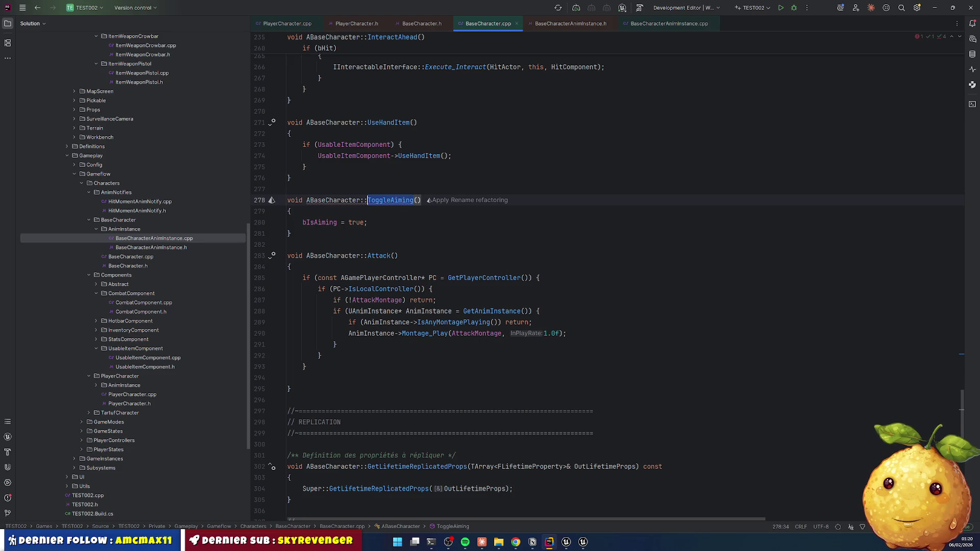
double_click(319, 223)
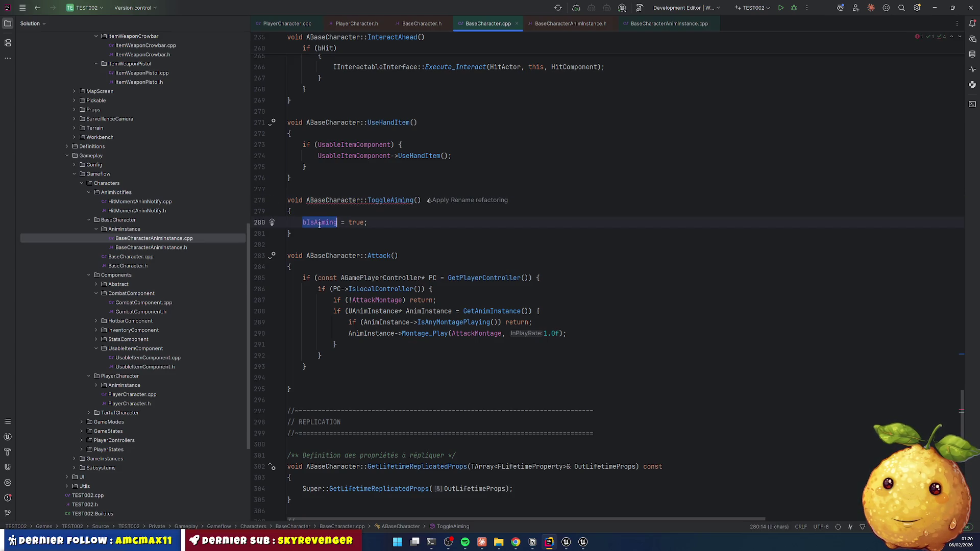
key("Right")
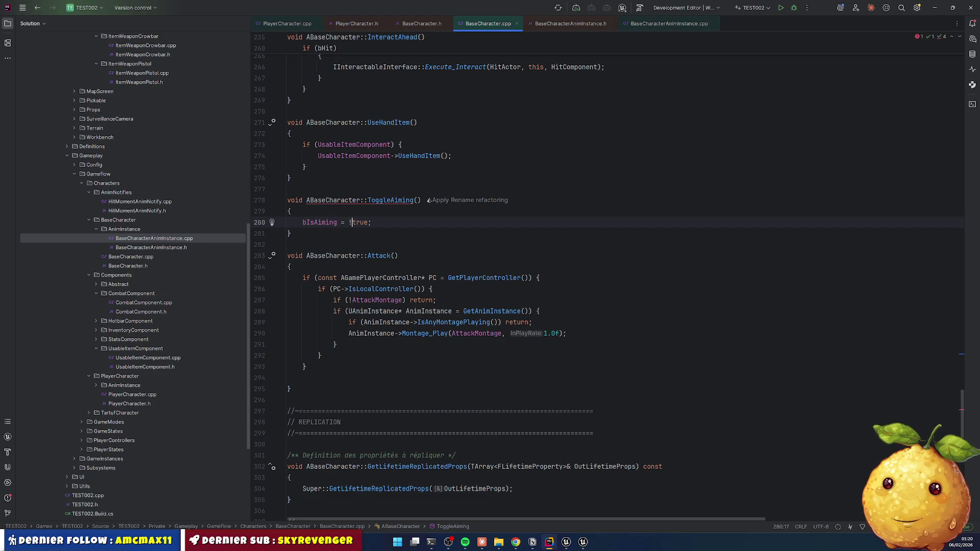
key("Down")
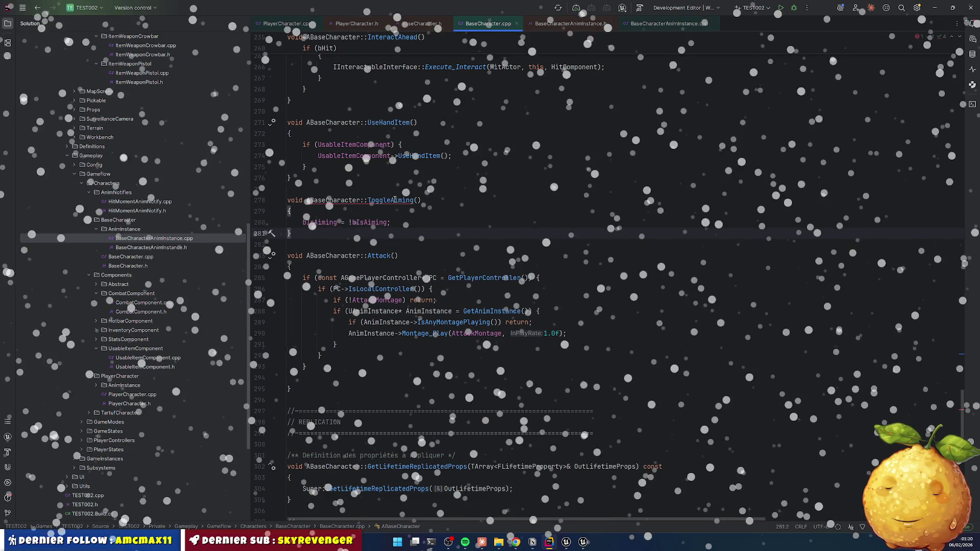
double_click(391, 200)
key("ctrl+c")
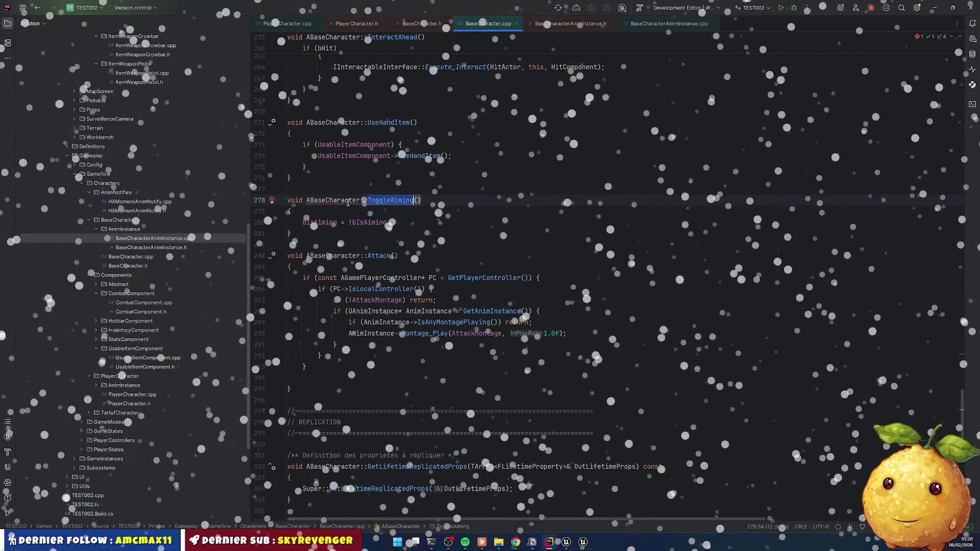
Switch to the BaseCharacter header and search it for 'aim'.
key("alt+o")
key("ctrl+f")
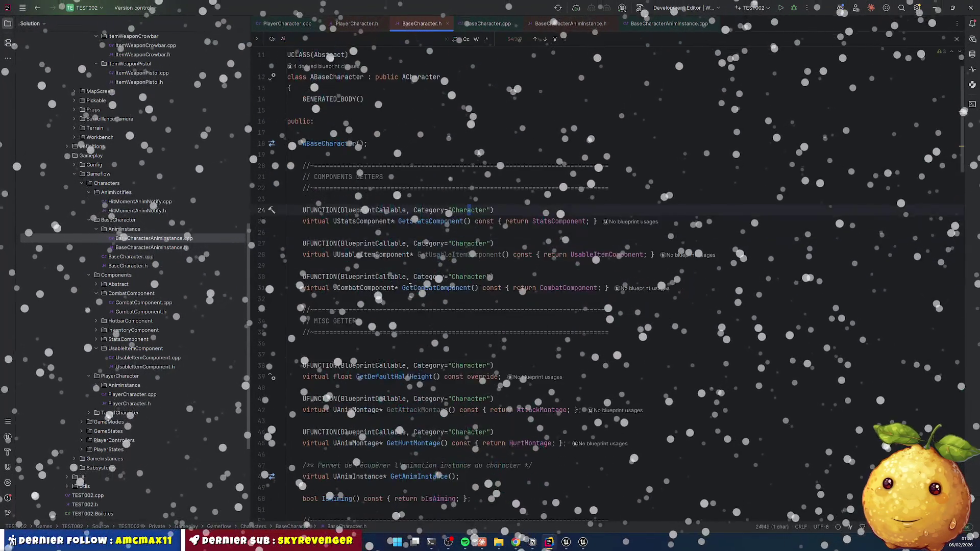
type("aim")
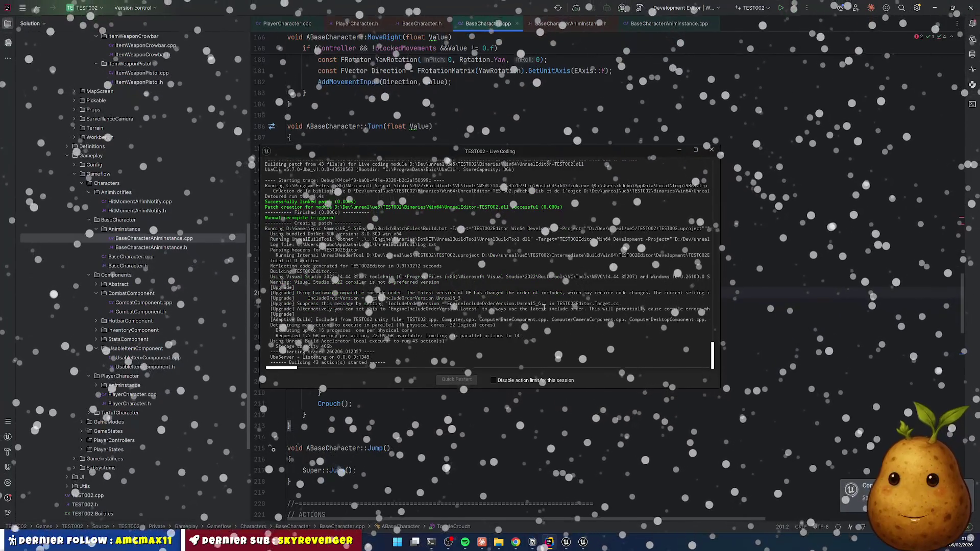
Bring the code back in front of the Live Coding log and search BaseCharacter.cpp for 'aim'.
mouse_move(570, 546)
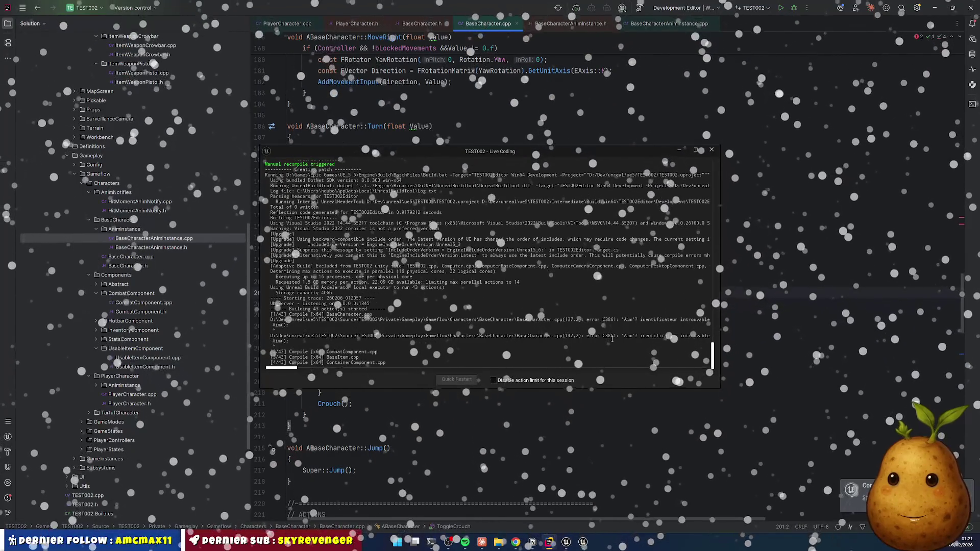
left_click(381, 304)
scroll(381, 326, "down", 1)
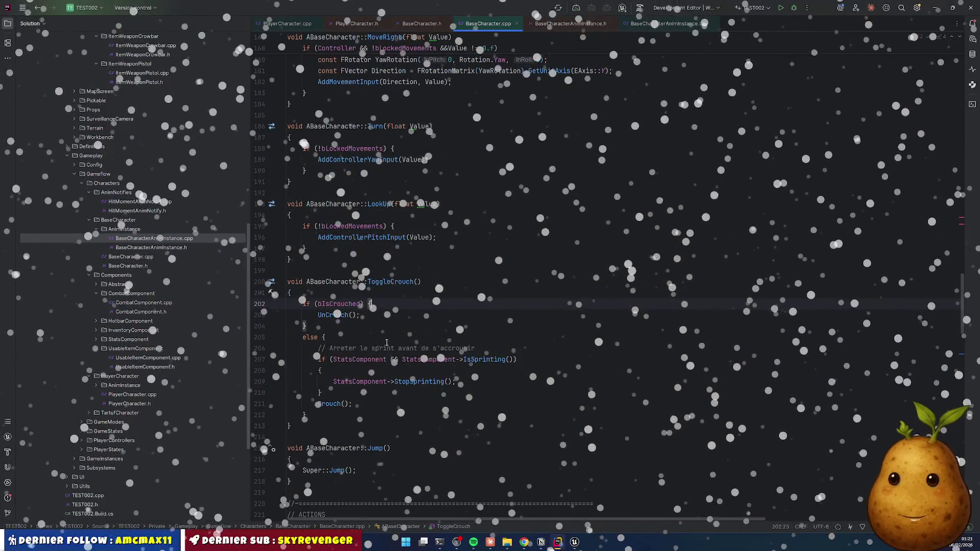
scroll(380, 340, "down", 5)
scroll(407, 367, "up", 8)
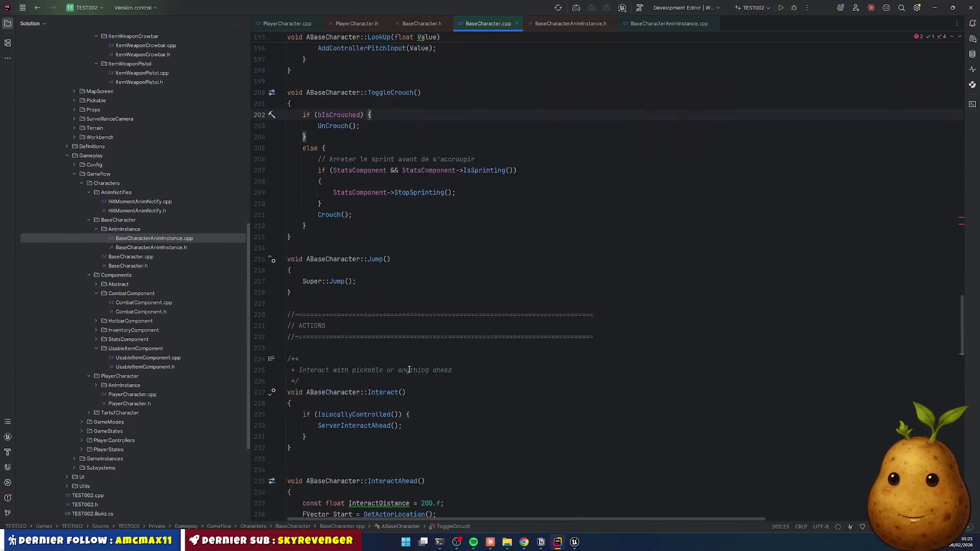
scroll(407, 366, "down", 4)
scroll(368, 387, "up", 9)
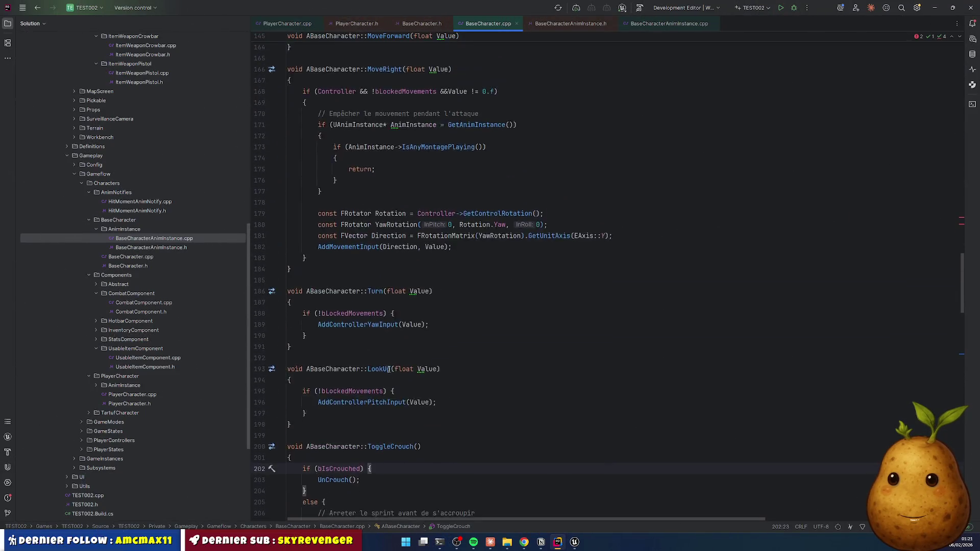
key("ctrl+f")
type("aim")
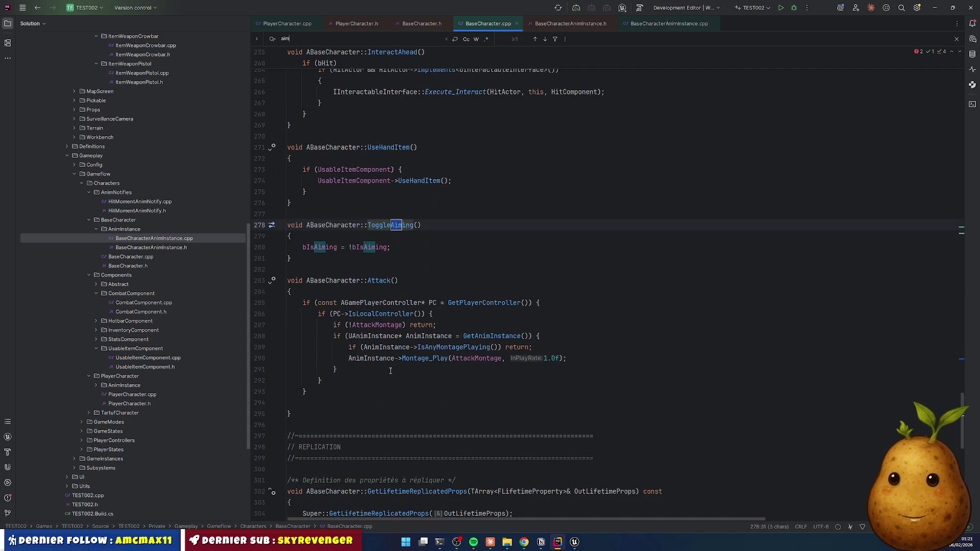
Replace both Aim() calls with ToggleAiming() and recompile with Live Coding (Ctrl+Alt+F11).
key("Return")
key("Return")
key("Return")
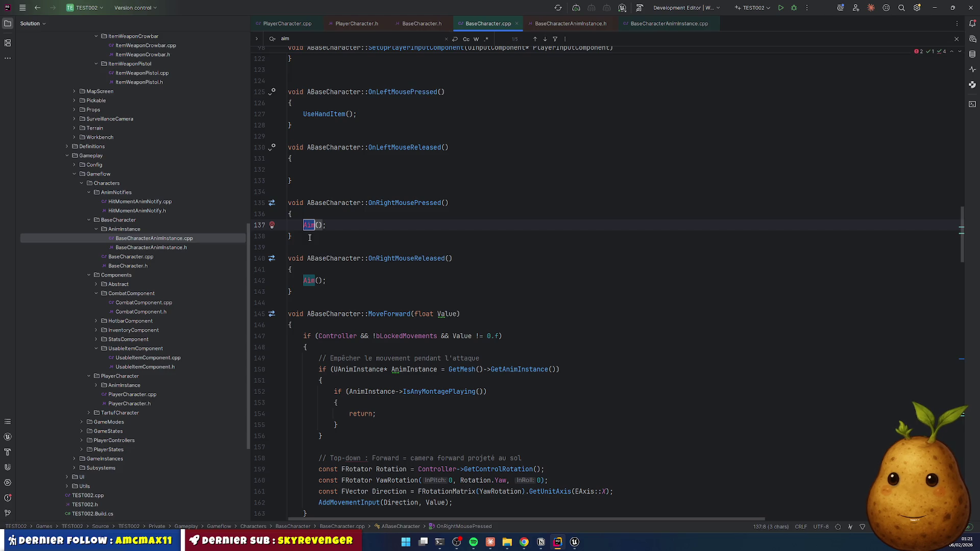
type("ToggleAiming")
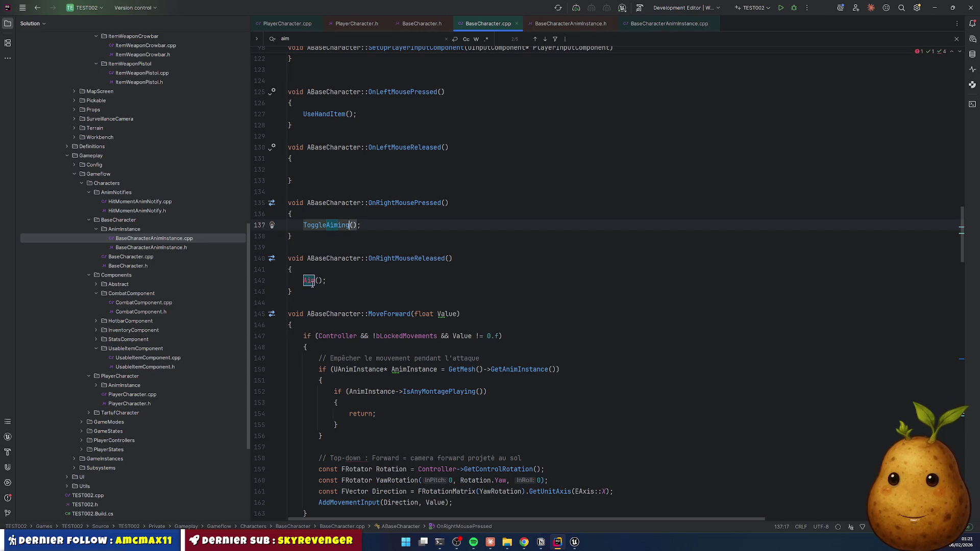
key("ctrl+v")
left_click(414, 269)
key("ctrl+alt+F11")
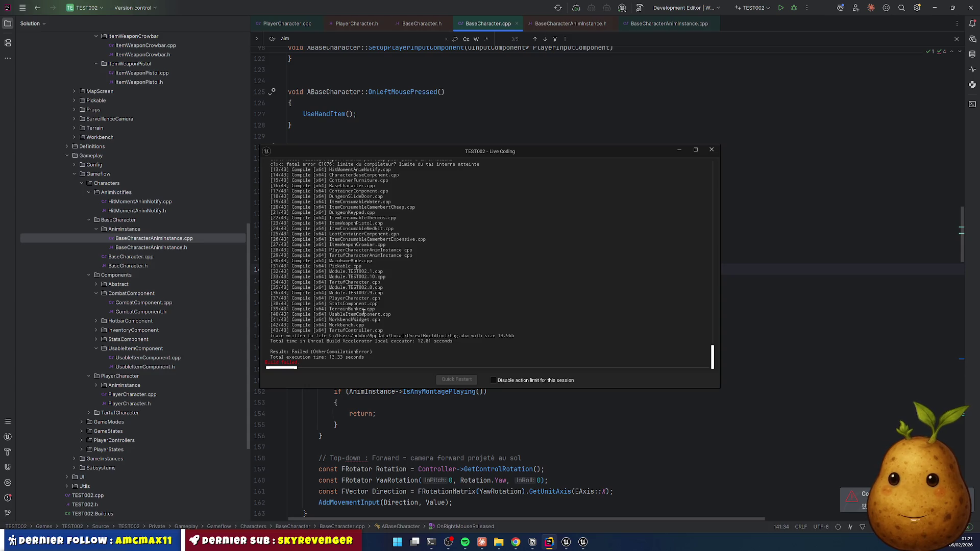
Close the compile log and Unreal Editor, then open the TEST002 project folder in File Explorer.
scroll(364, 311, "up", 8)
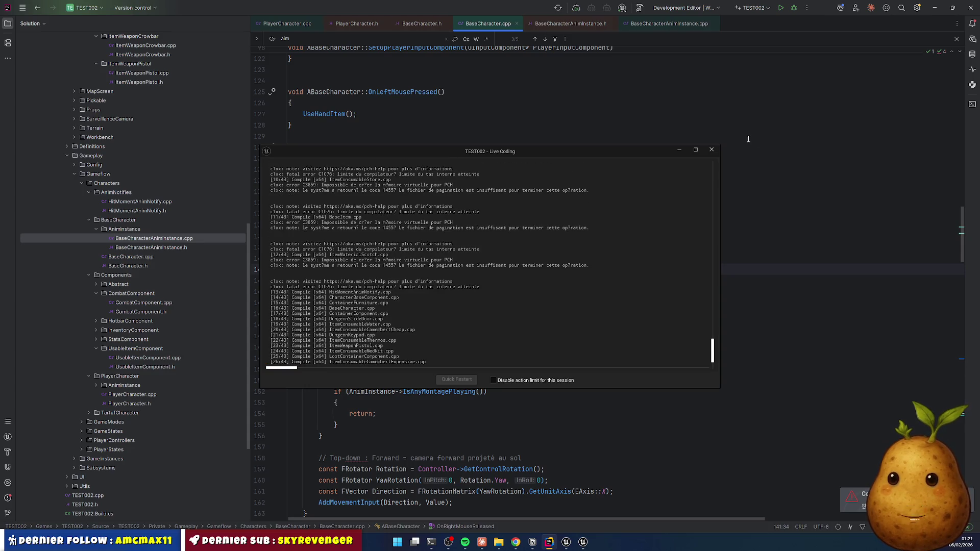
left_click(712, 150)
left_click(575, 542)
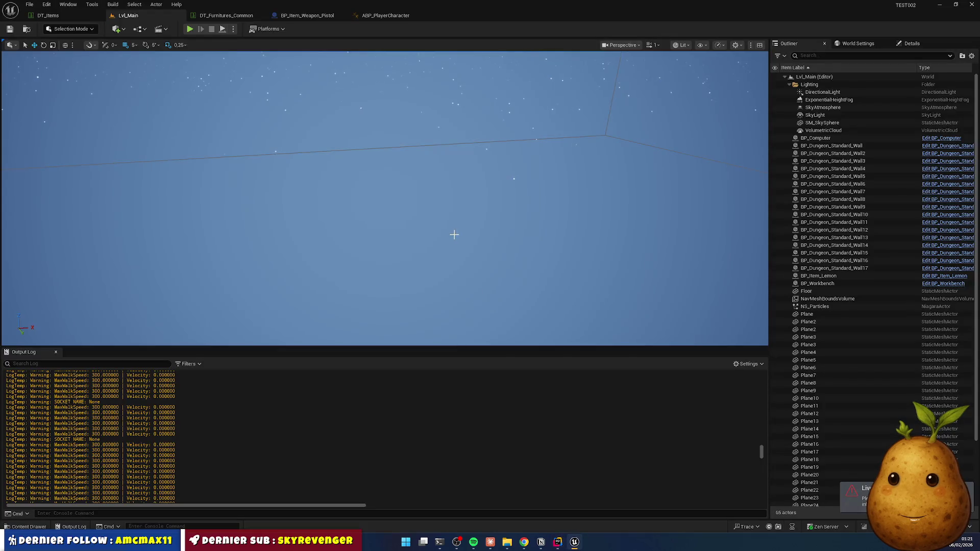
left_click(455, 235)
left_click(971, 4)
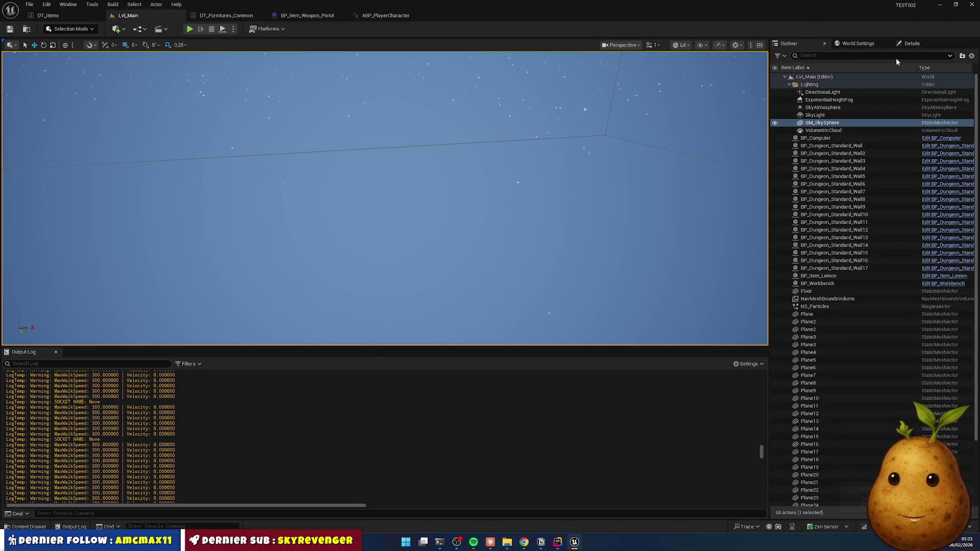
left_click(516, 542)
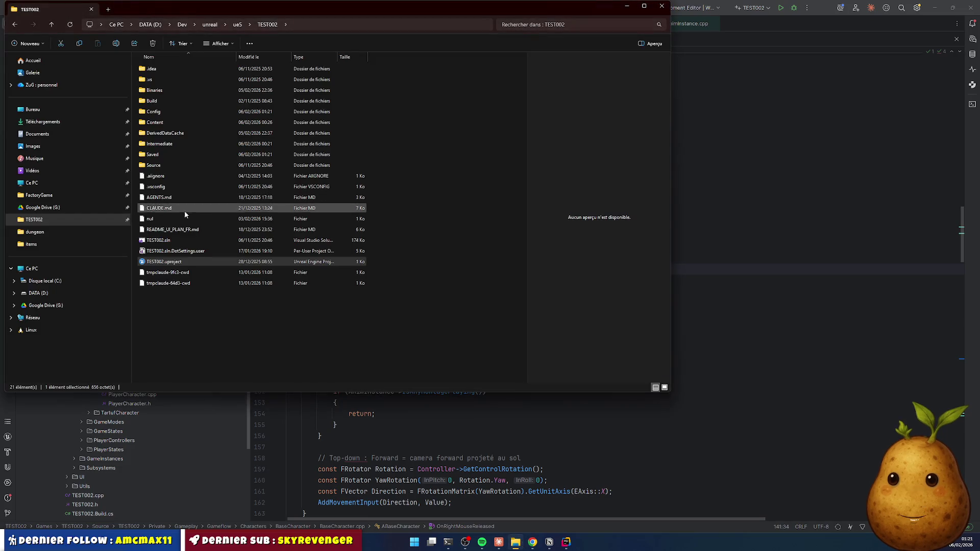
Relaunch TEST002.uproject from the project folder so Unreal Editor starts loading.
left_click(165, 264)
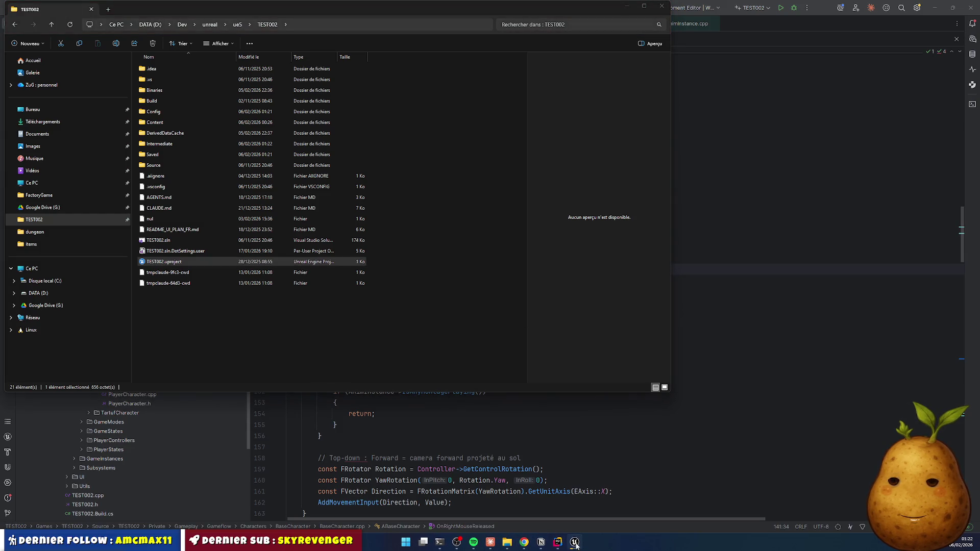
mouse_move(576, 544)
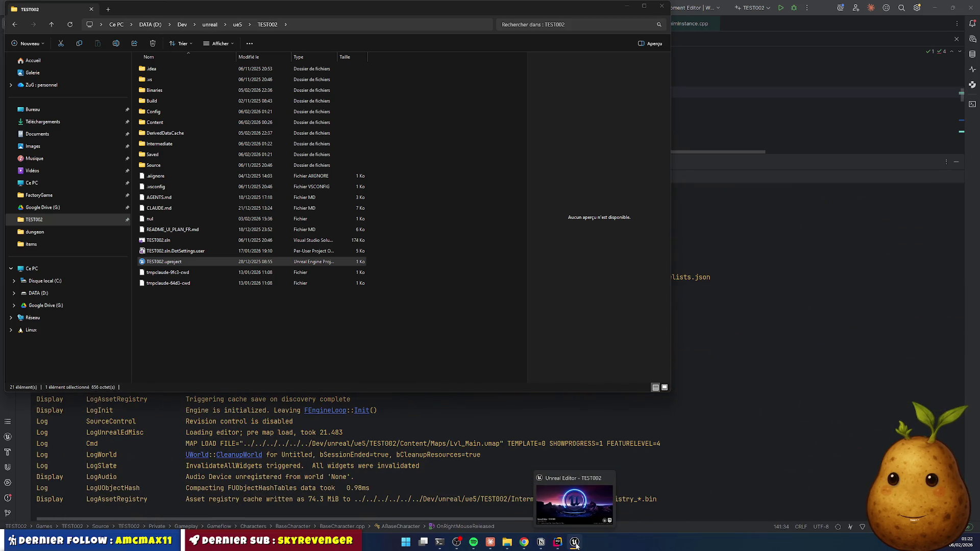
Follow the editor startup log in Rider, then bring the loaded Lvl_Main editor forward.
left_click(592, 501)
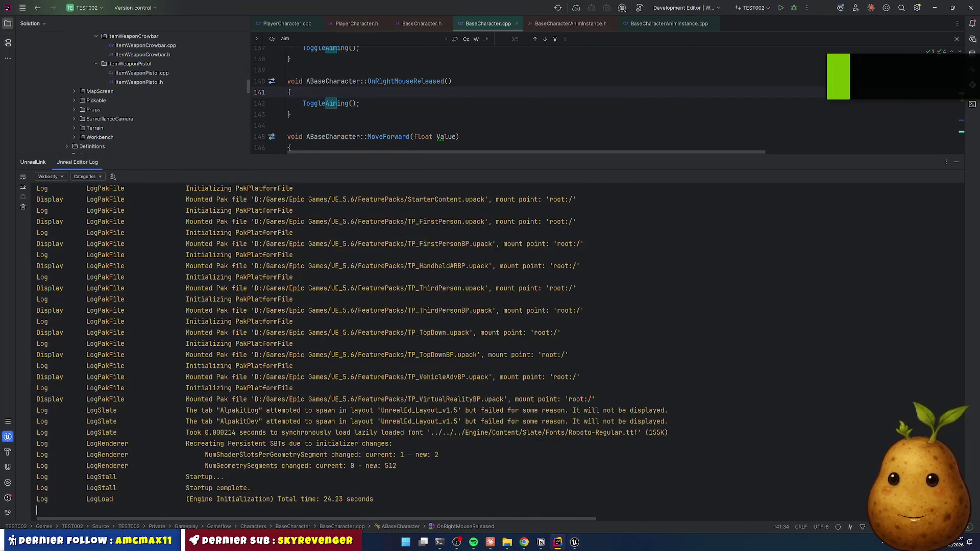
mouse_move(581, 548)
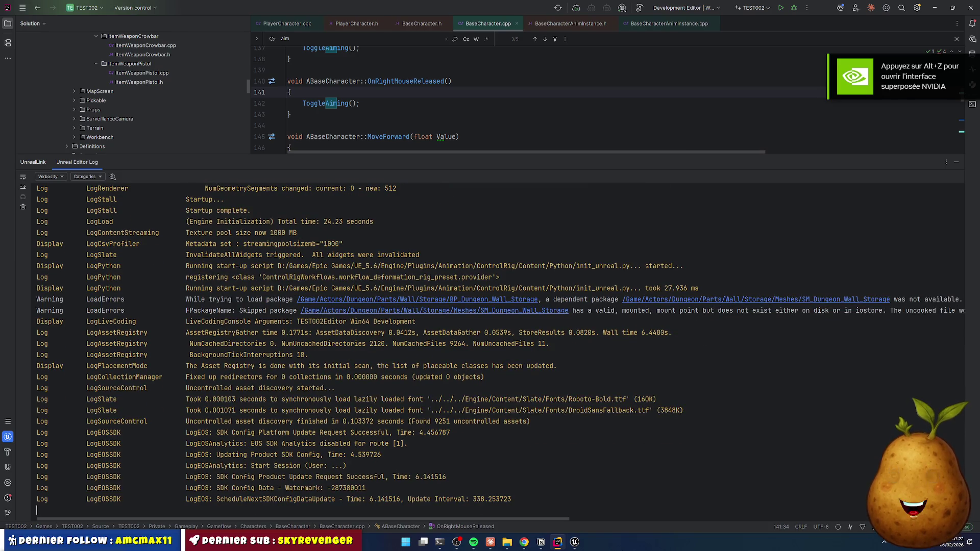
left_click(576, 543)
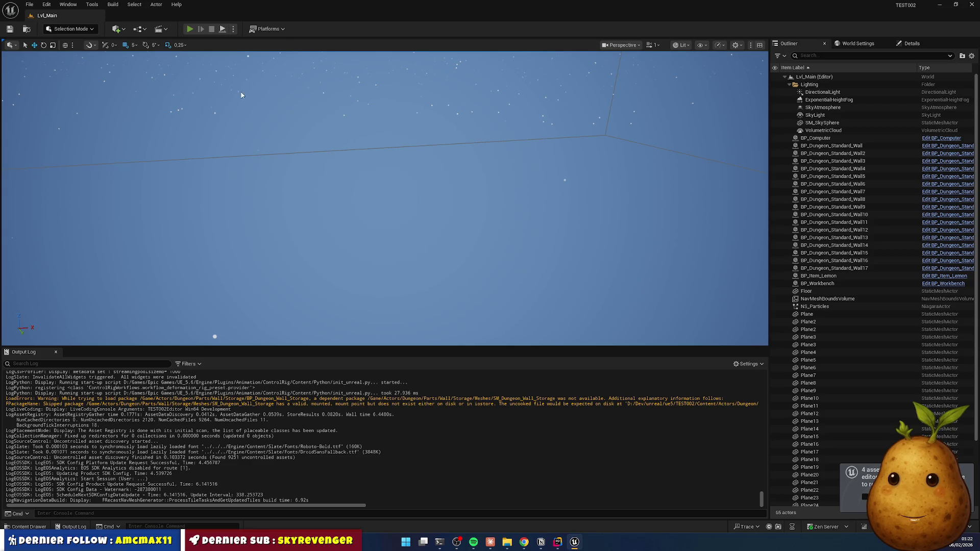
key("alt+p")
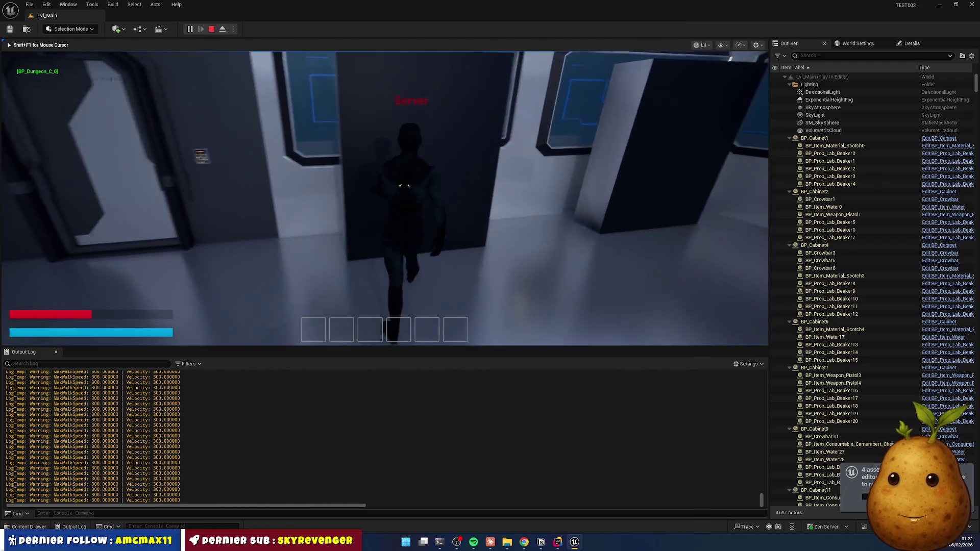
key("e")
mouse_move(483, 159)
left_mouse_down()
mouse_move(334, 295)
mouse_move(313, 329)
left_mouse_up()
left_click_drag(523, 163, 341, 329)
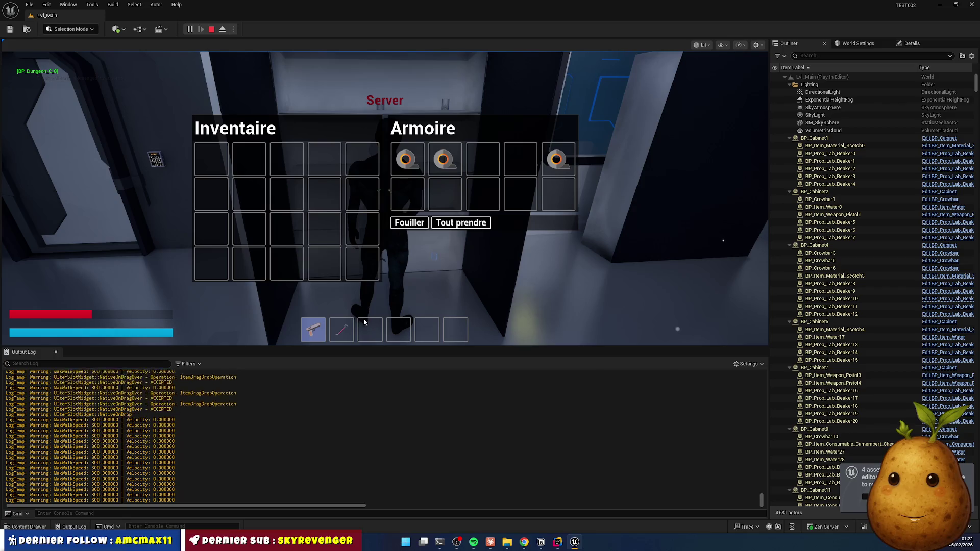
key("e")
key("w")
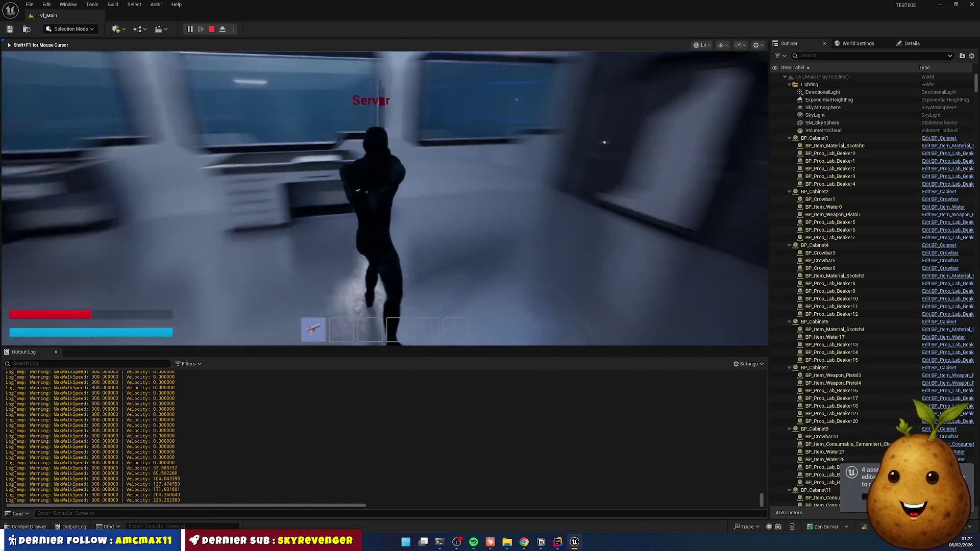
key("w")
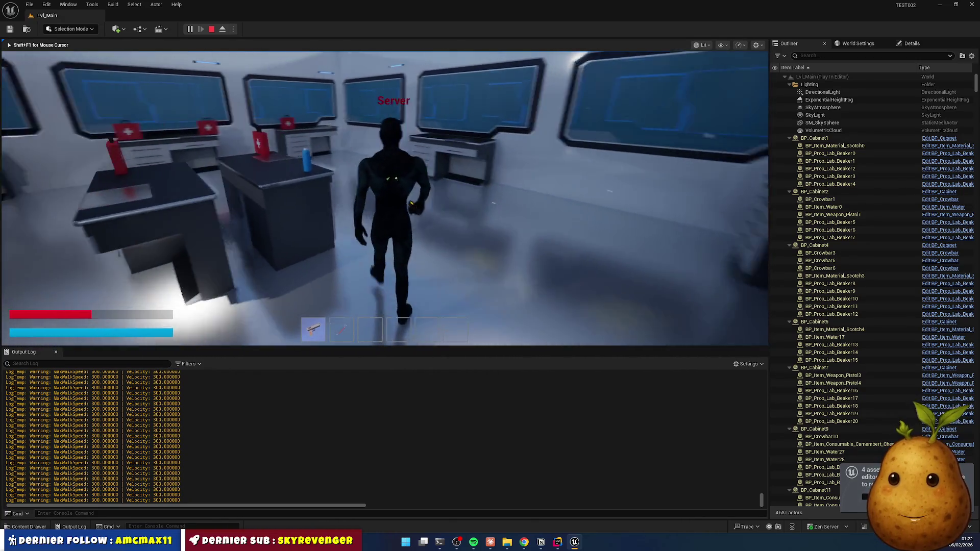
key("shift+w")
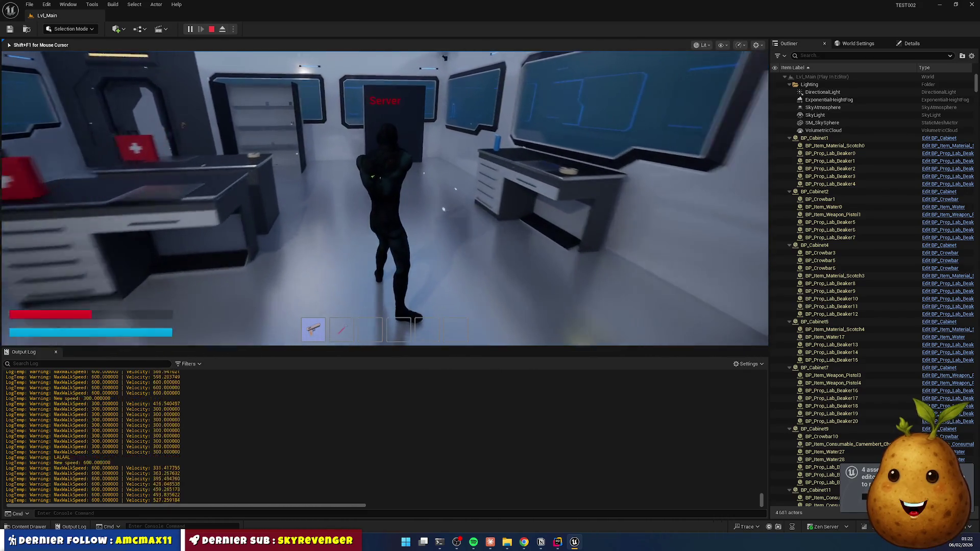
key("shift+F1")
key("Escape")
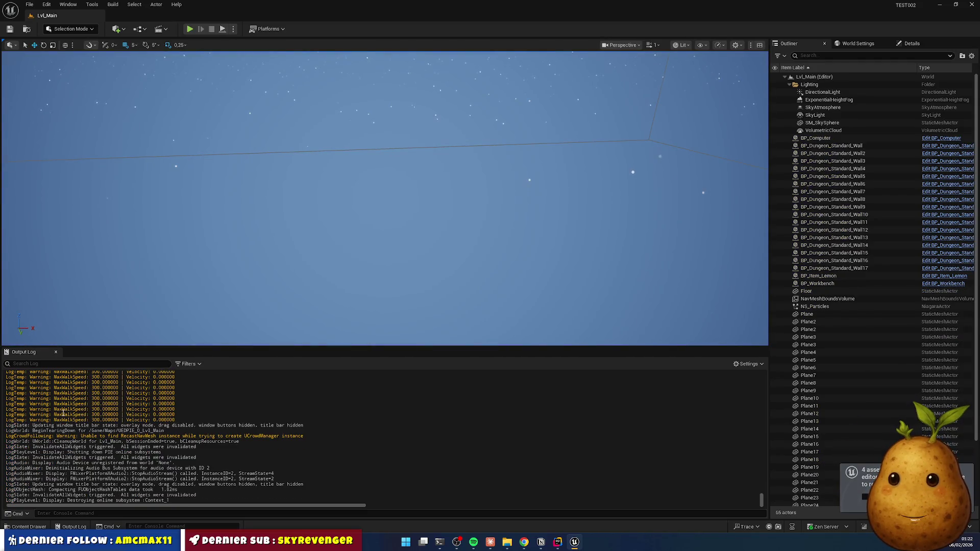
Open ABP_PlayerCharacter from the PlayerCharacter Animations folder in the Content Drawer.
left_click(29, 526)
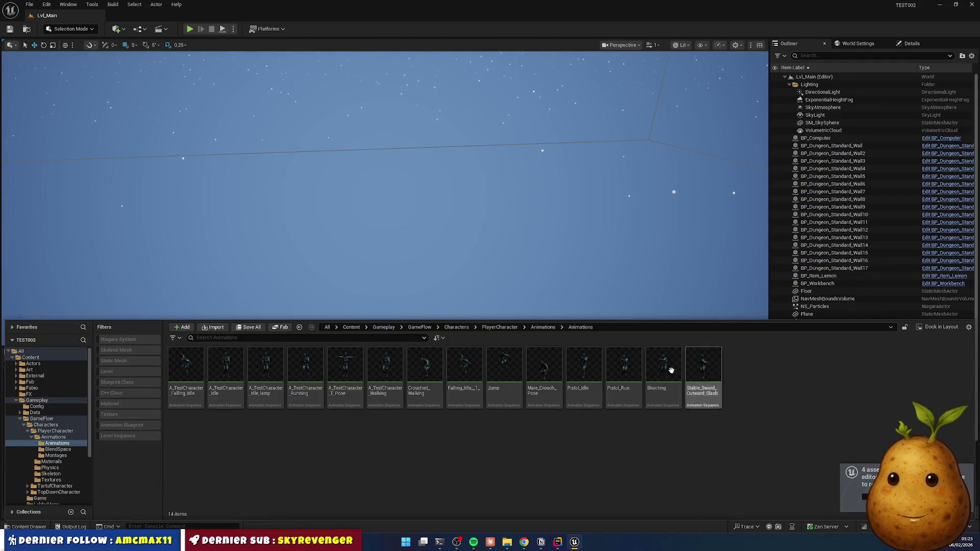
left_click(542, 328)
left_click(499, 327)
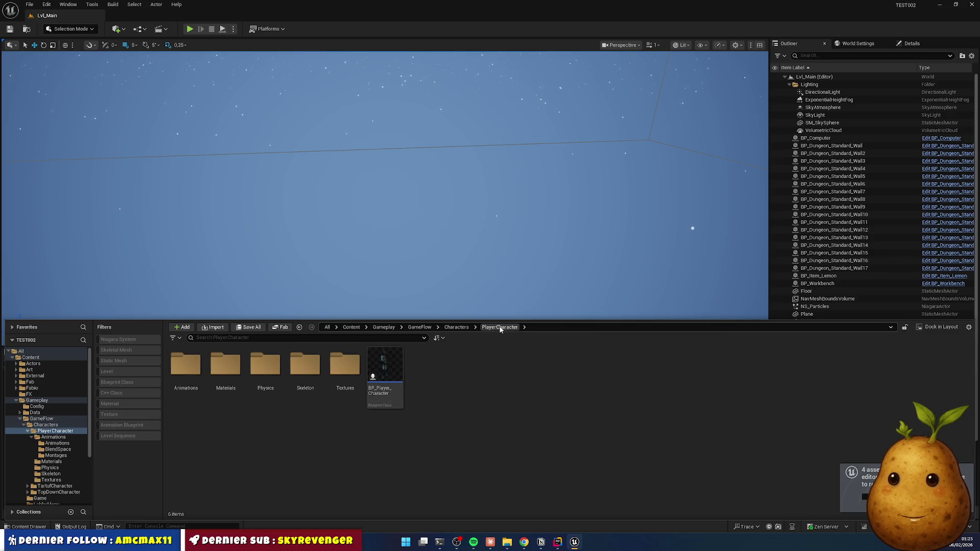
double_click(186, 364)
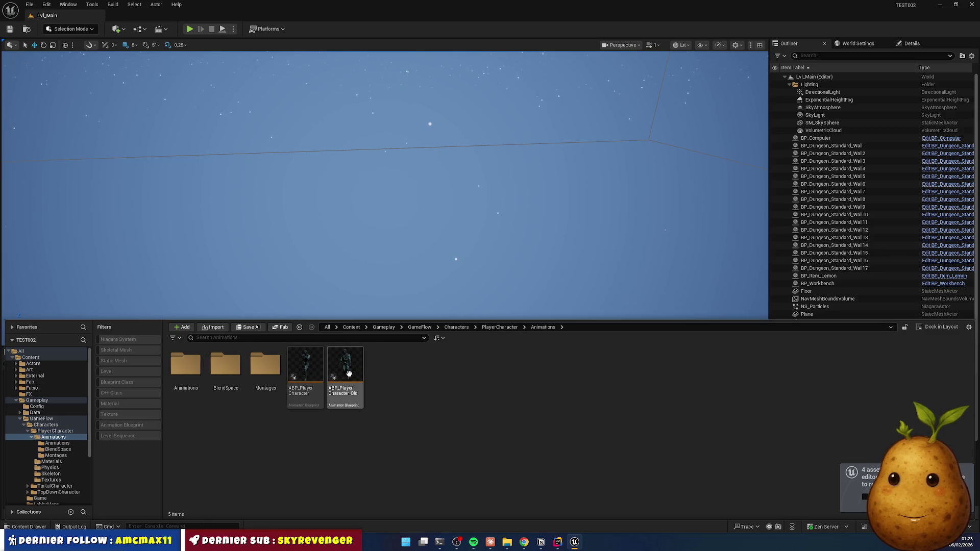
double_click(307, 364)
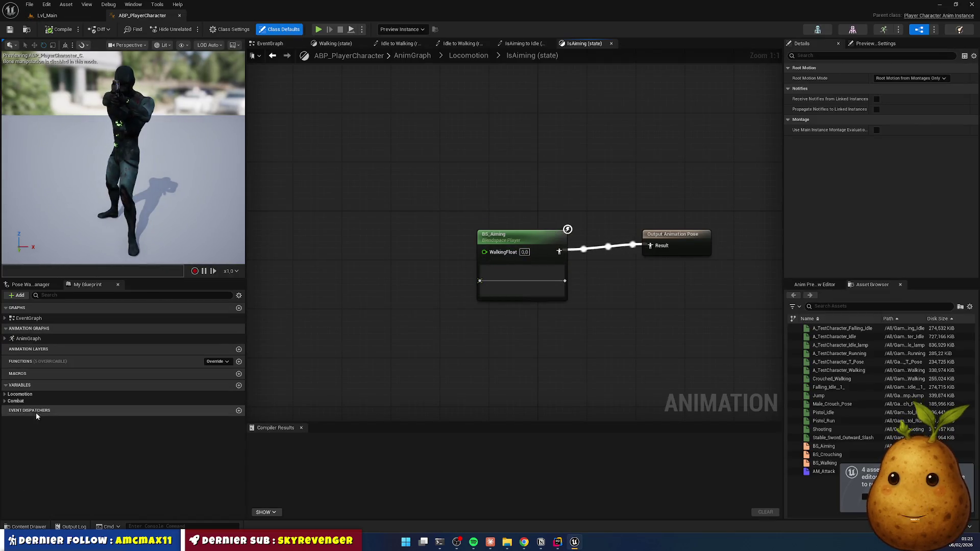
Wire the Walking Float variable into BS_Aiming's WalkingFloat pin, then compile and save.
double_click(21, 395)
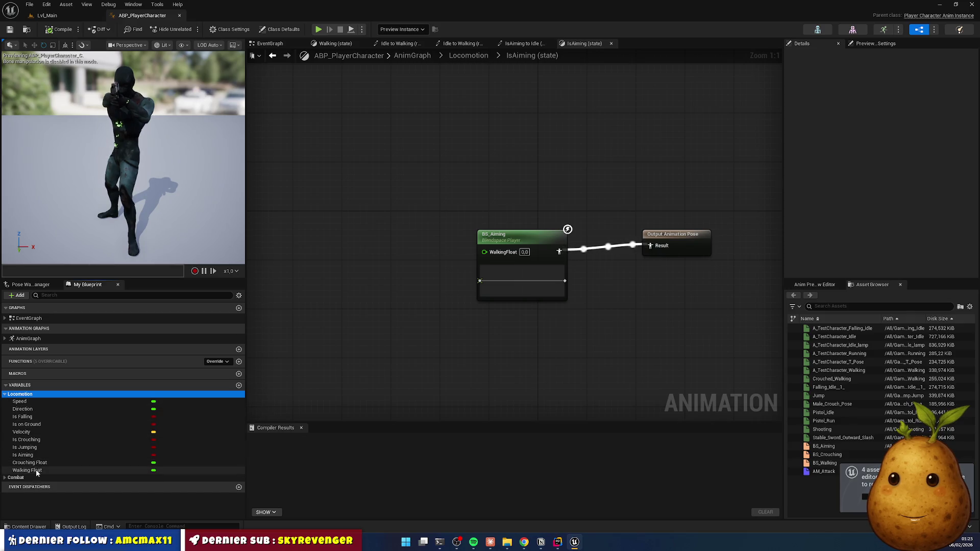
mouse_move(28, 470)
left_mouse_down()
mouse_move(247, 424)
mouse_move(480, 255)
left_mouse_up()
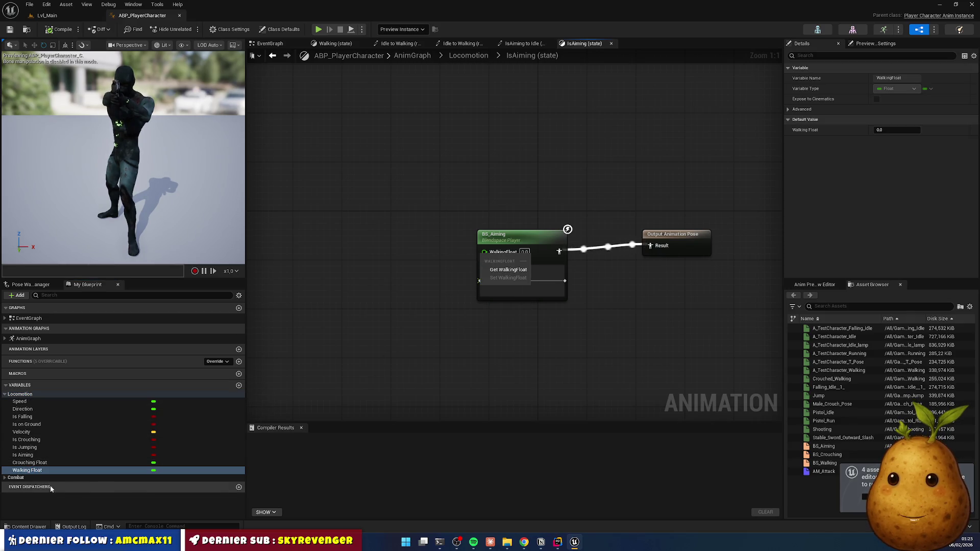
mouse_move(28, 470)
left_mouse_down()
mouse_move(132, 462)
mouse_move(485, 253)
left_mouse_up()
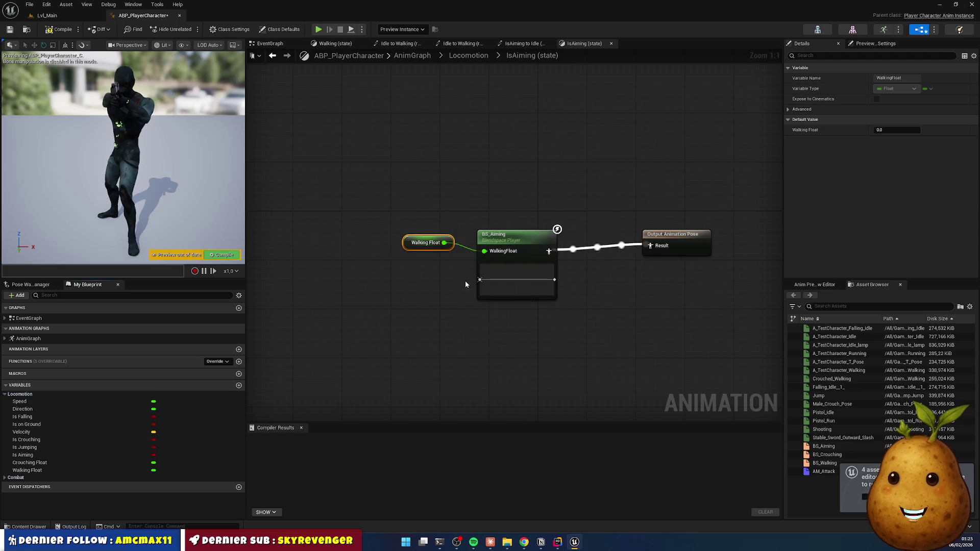
left_click(60, 29)
key("ctrl+s")
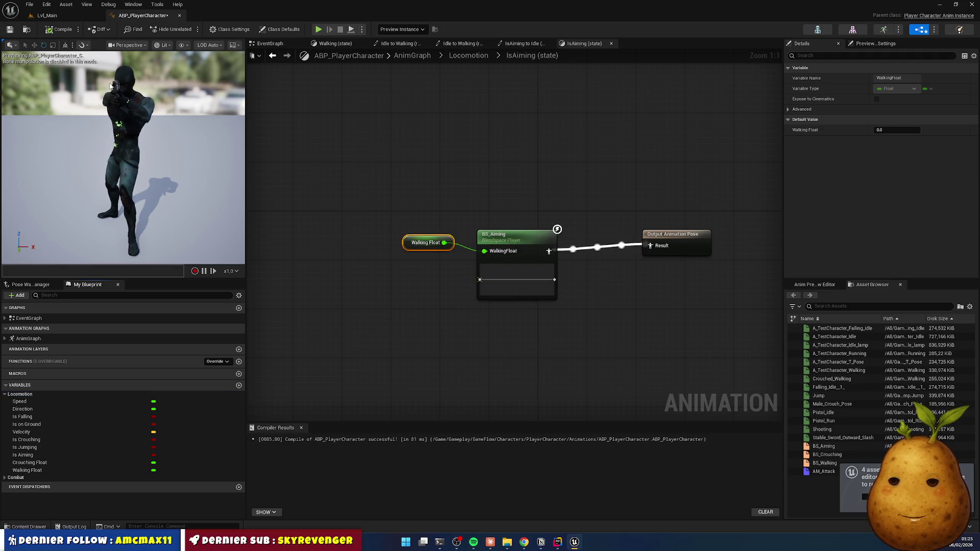
left_click(43, 15)
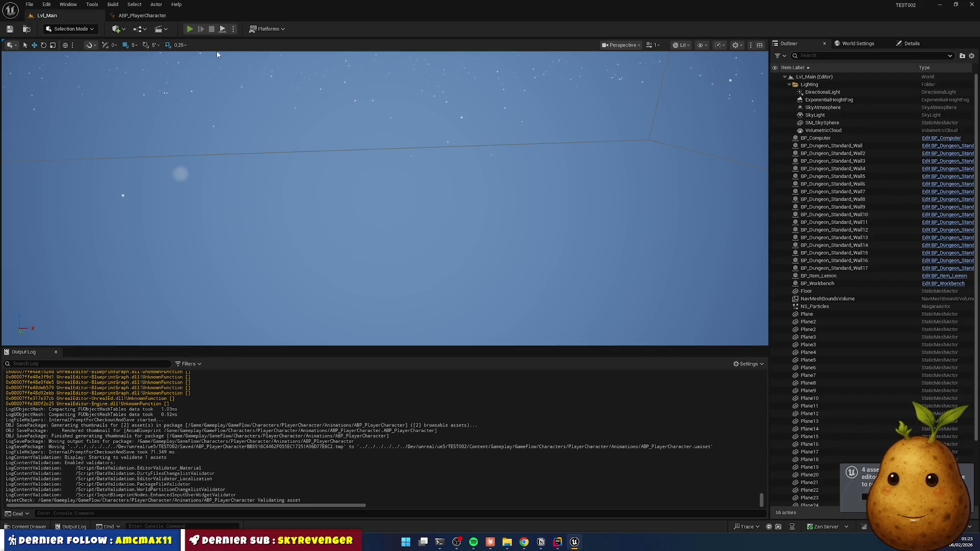
key("alt+p")
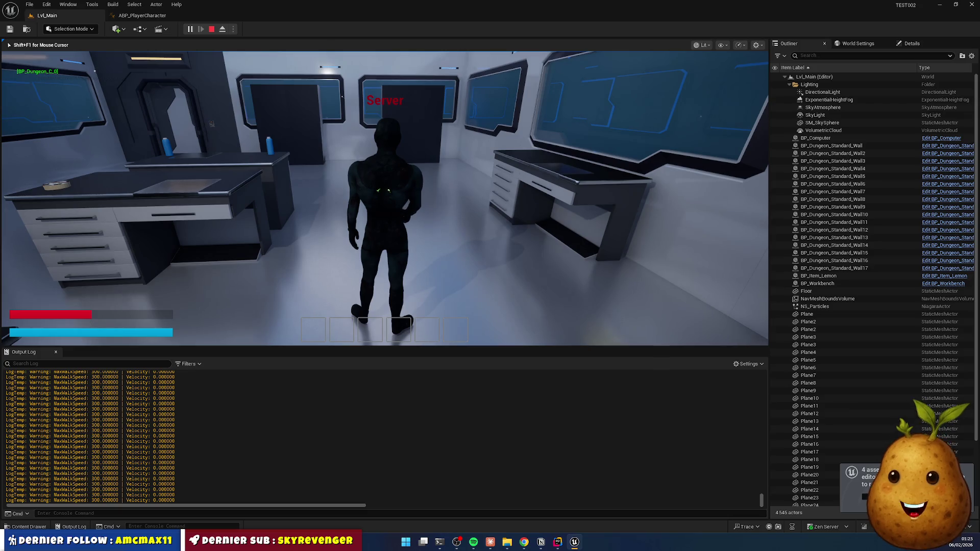
key("w")
key("shift")
key("e")
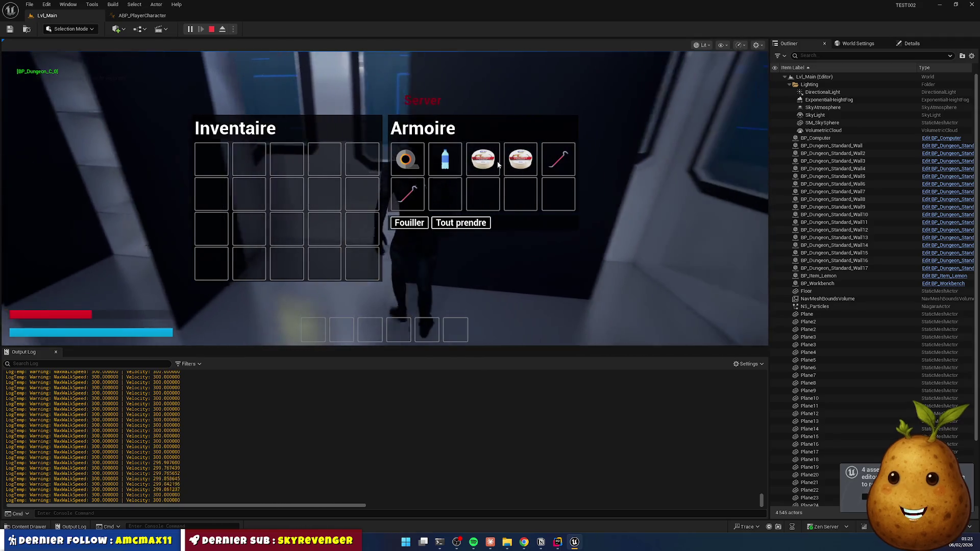
key("Escape")
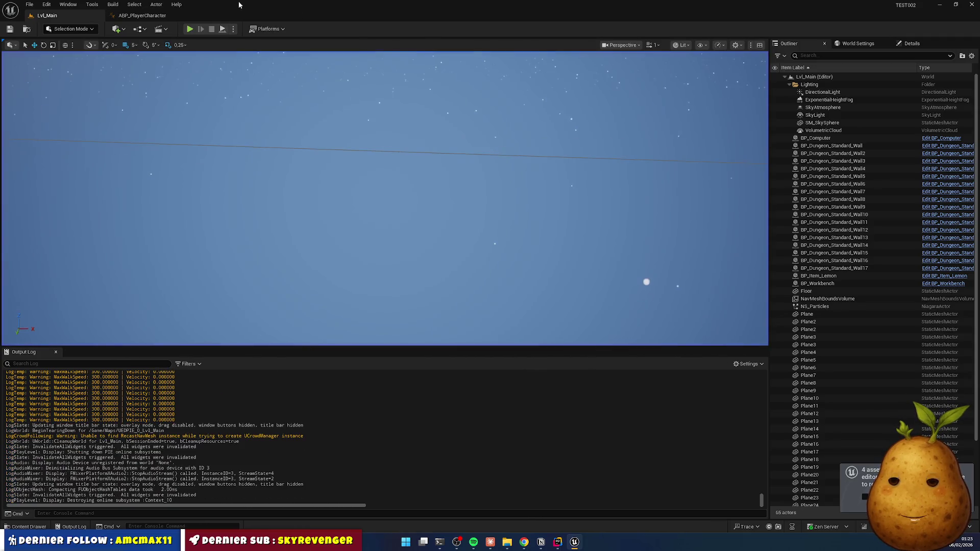
Start a play session and move the pistol from the cabinet into the first hotbar slot.
left_click(190, 29)
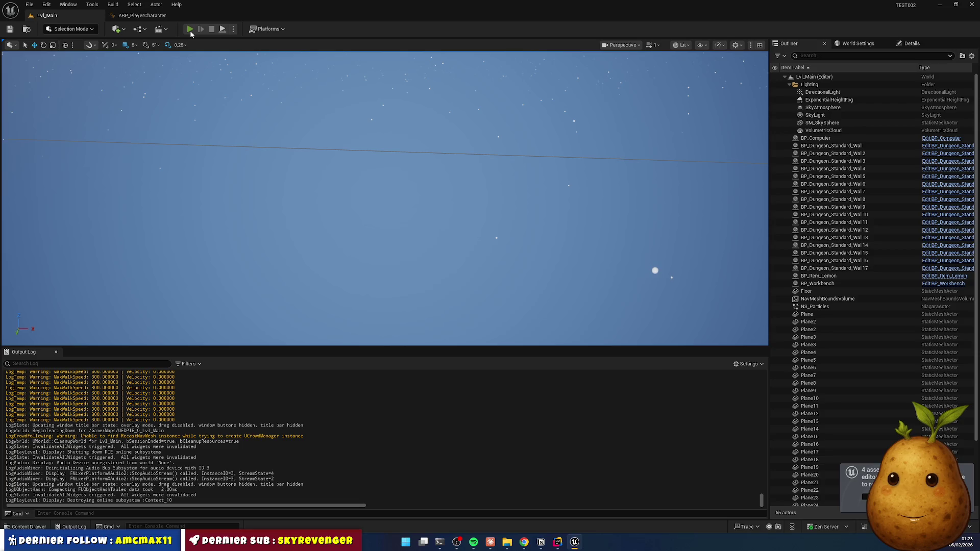
key("e")
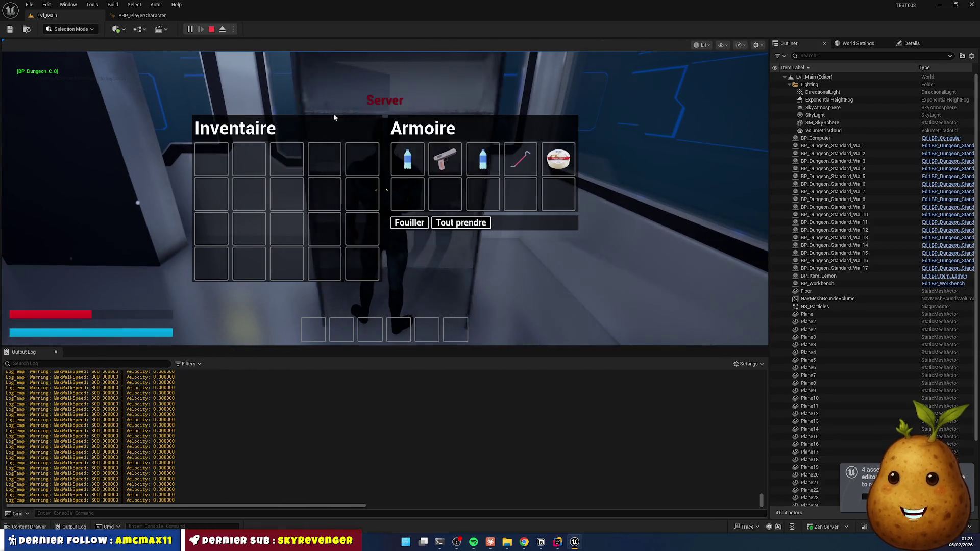
mouse_move(445, 159)
left_mouse_down()
mouse_move(306, 328)
mouse_move(316, 332)
left_mouse_up()
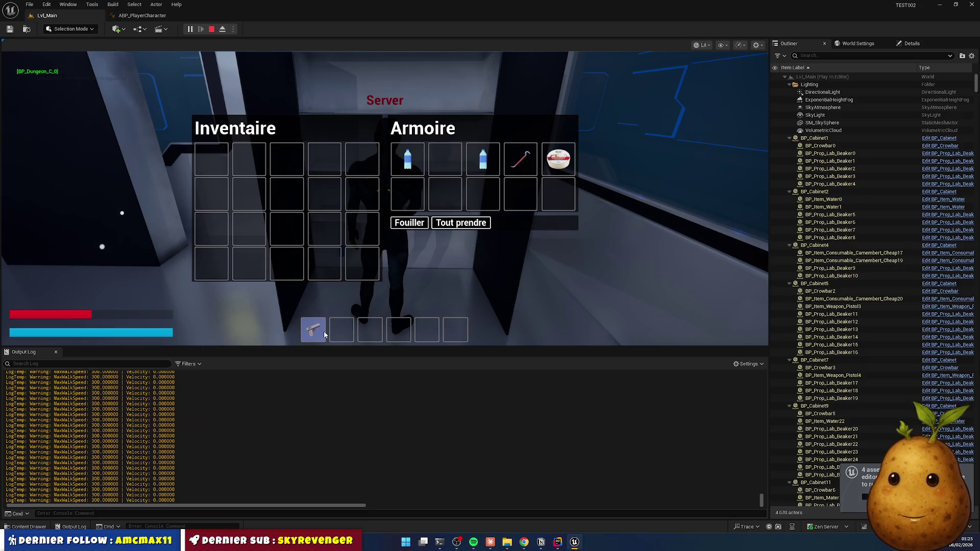
key("e")
Walk into the lab, then sprint and turn through it.
key("w")
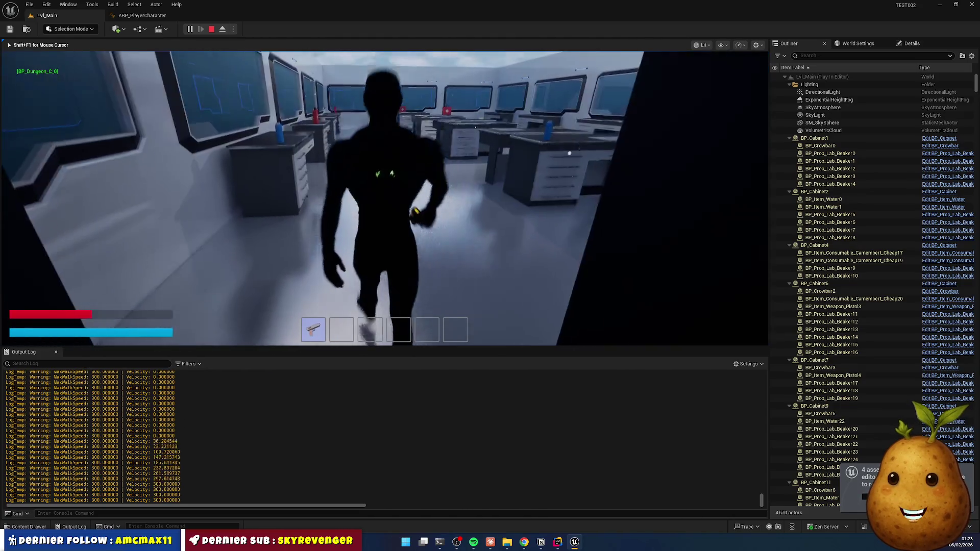
key("shift+w")
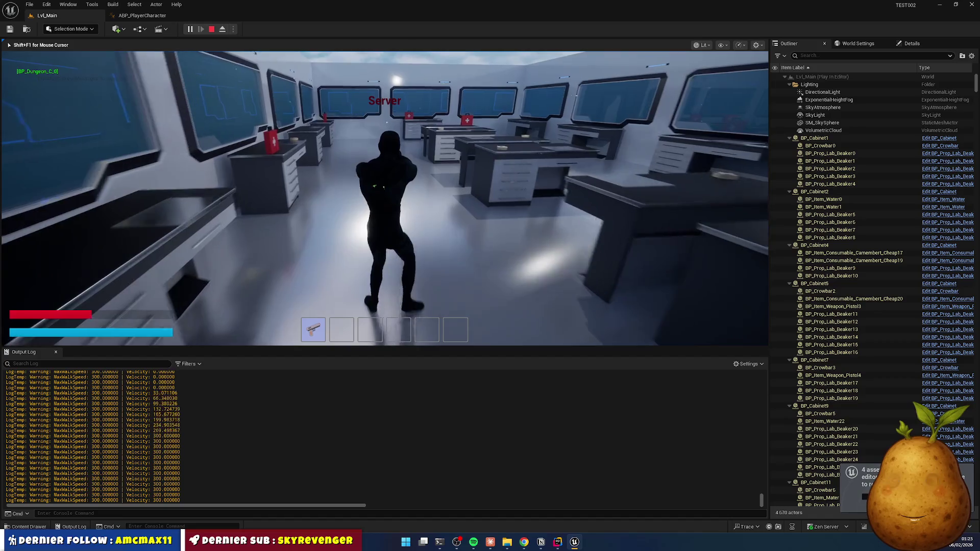
key("shift+w")
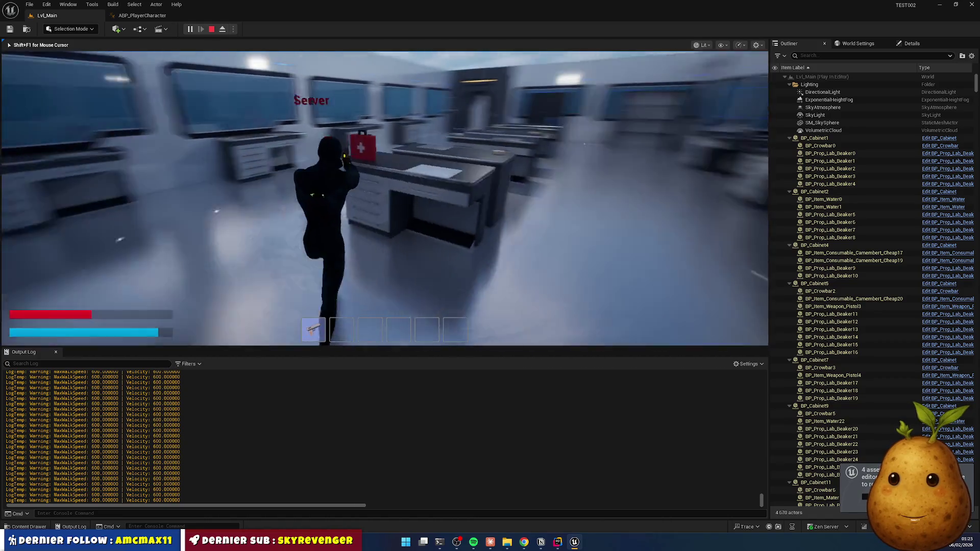
key("shift+w")
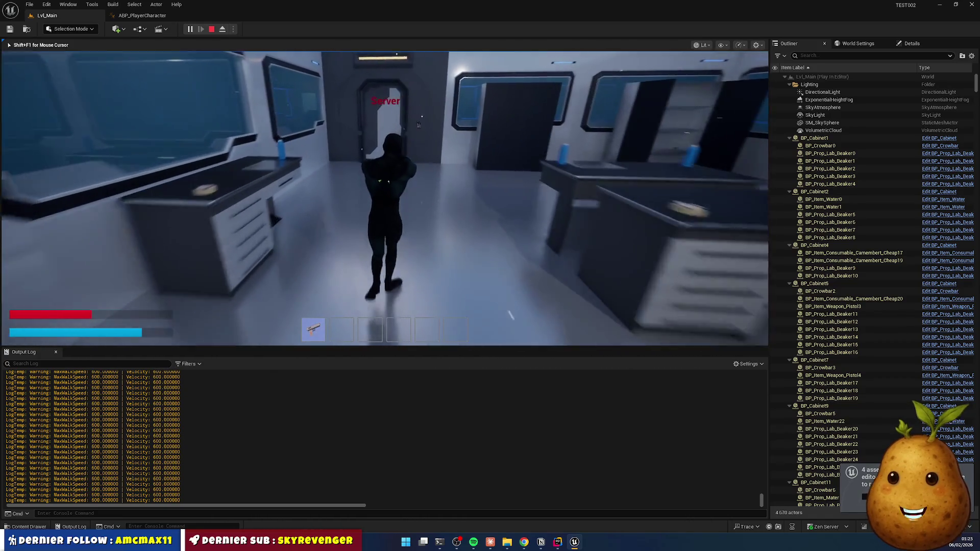
key("shift+w")
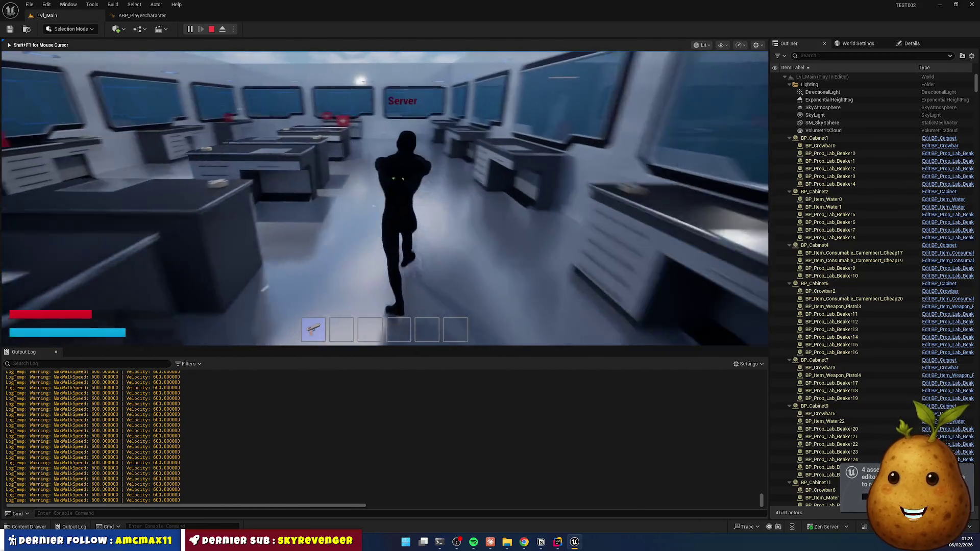
key("shift+w")
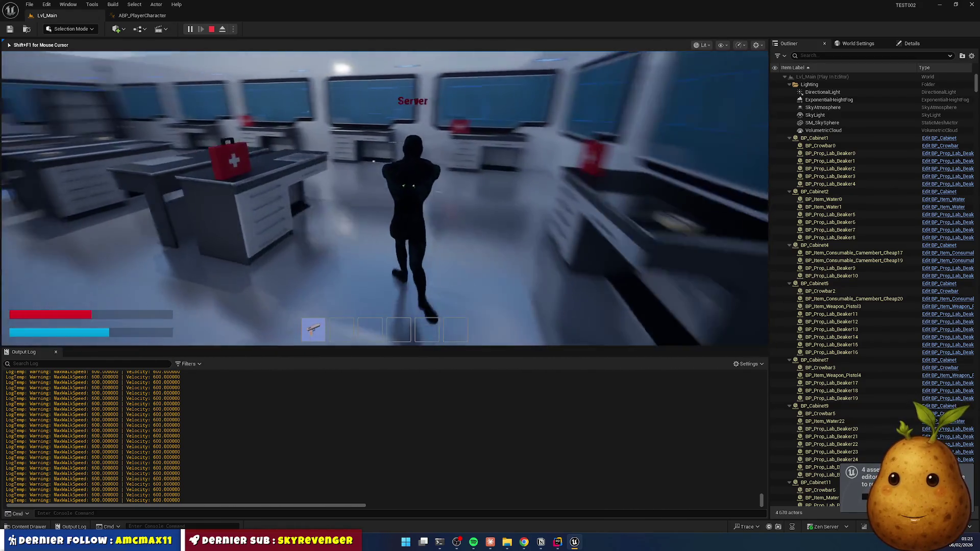
key("shift+w")
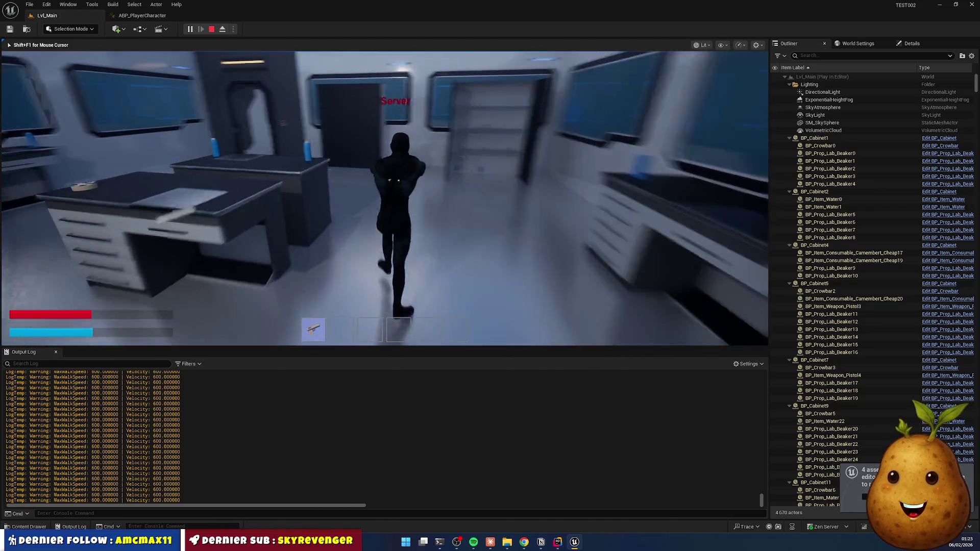
key("shift+w")
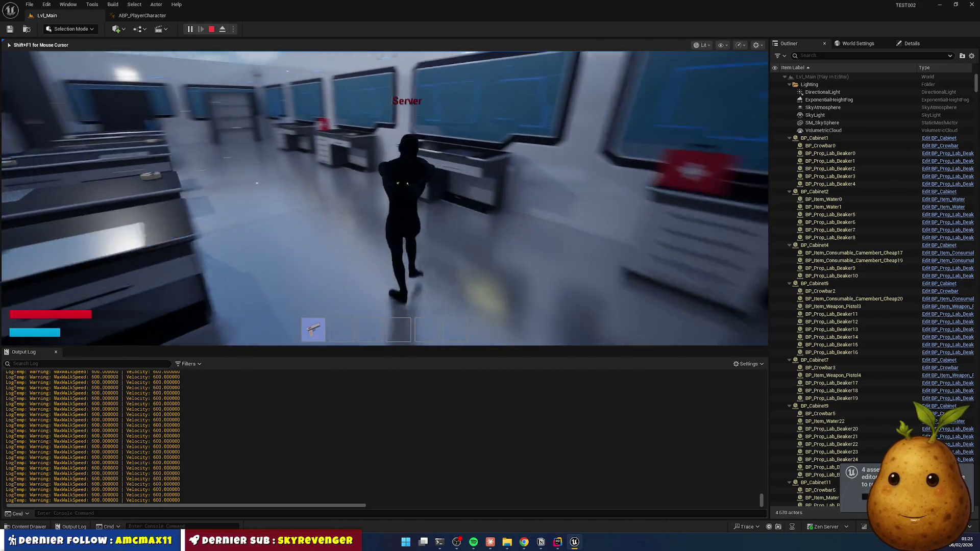
Alternate walking and sprinting, walk while aiming the pistol, then end the play-test.
key("w")
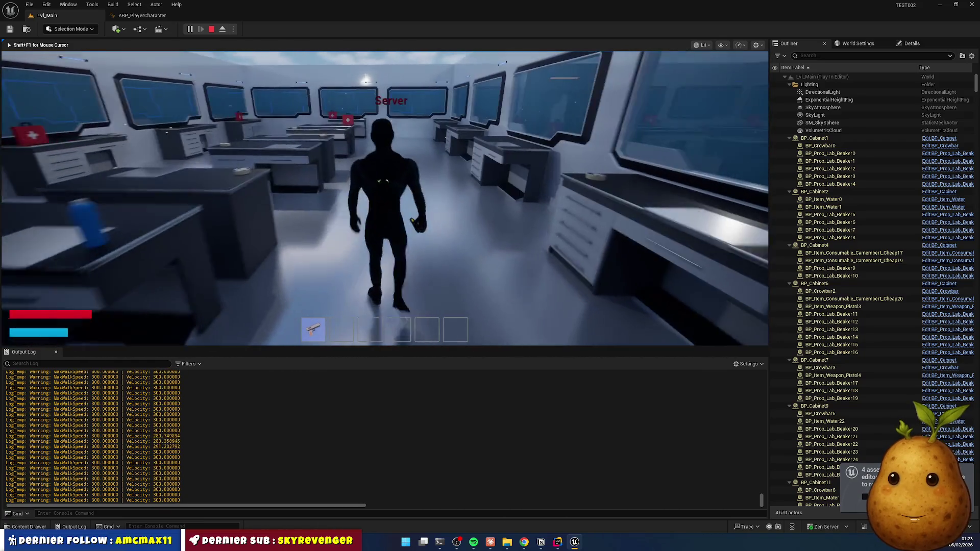
key("shift+w")
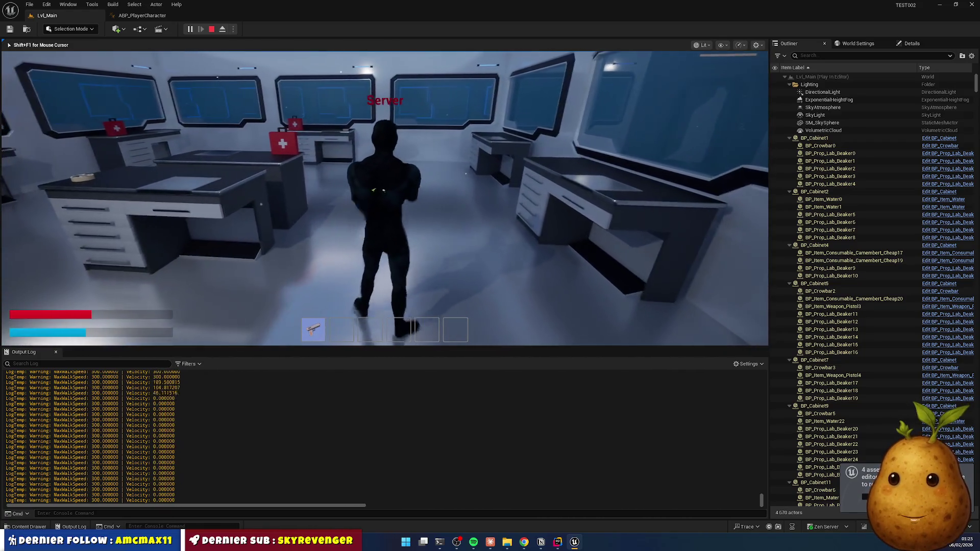
key("shift+w")
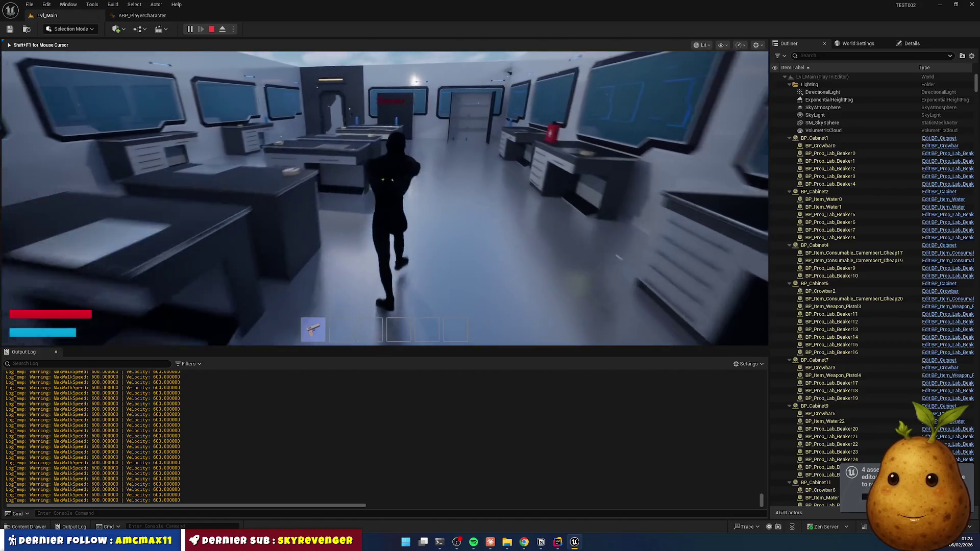
key("w")
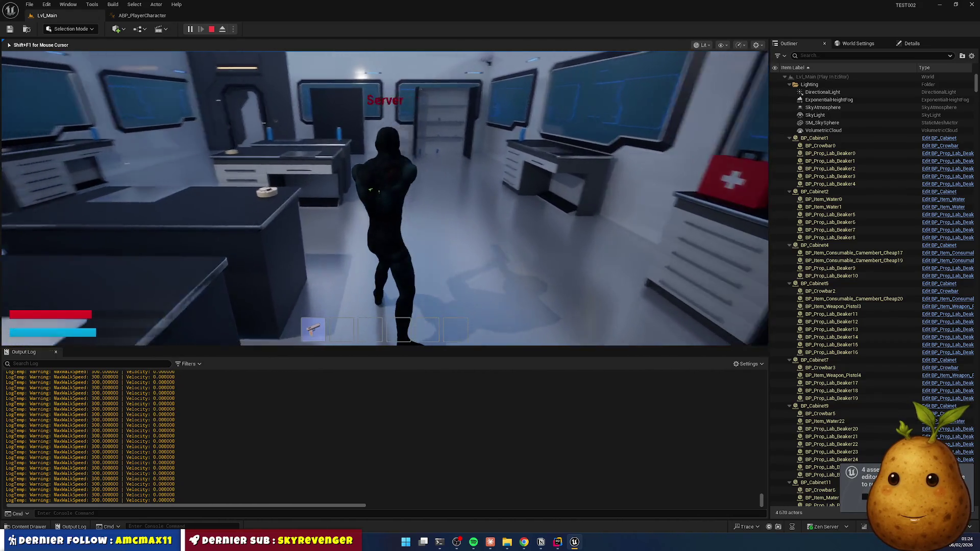
key("w")
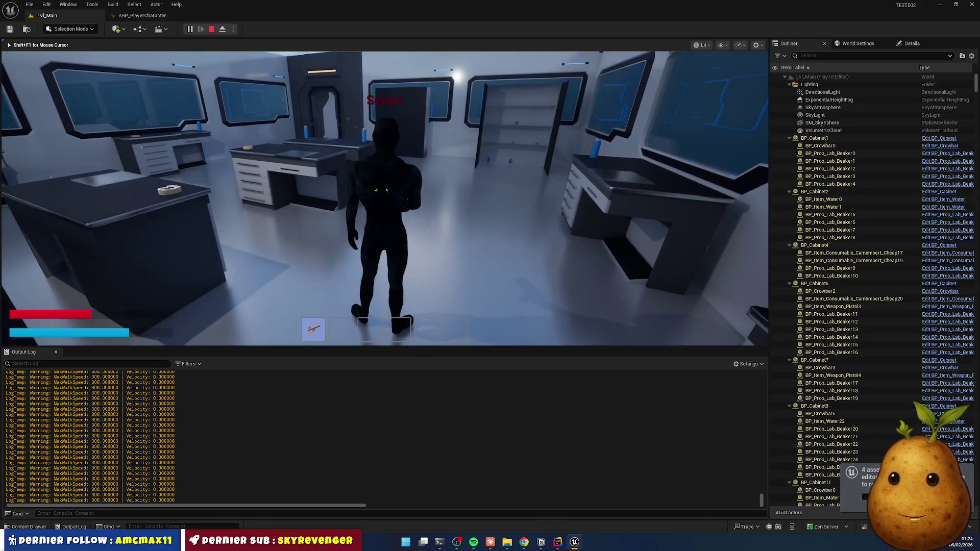
key("w")
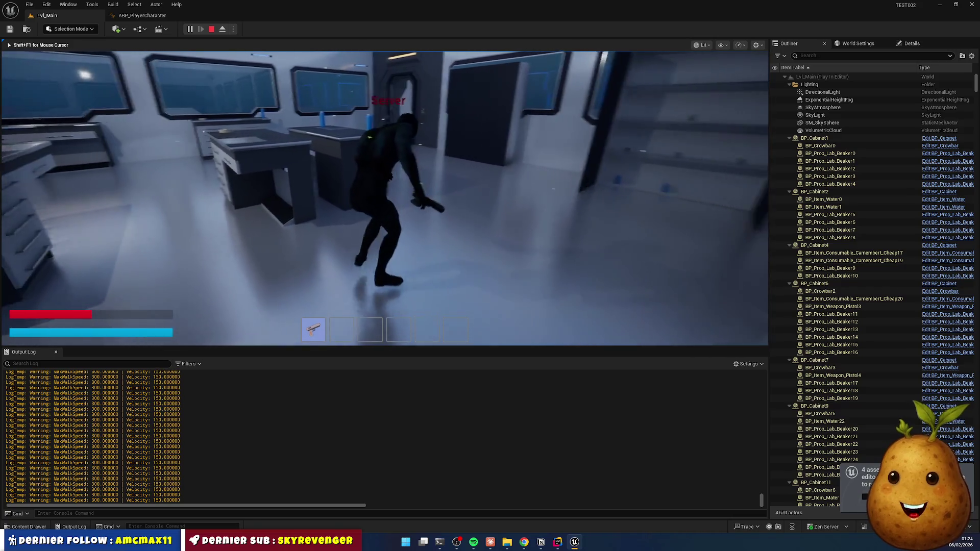
key("w")
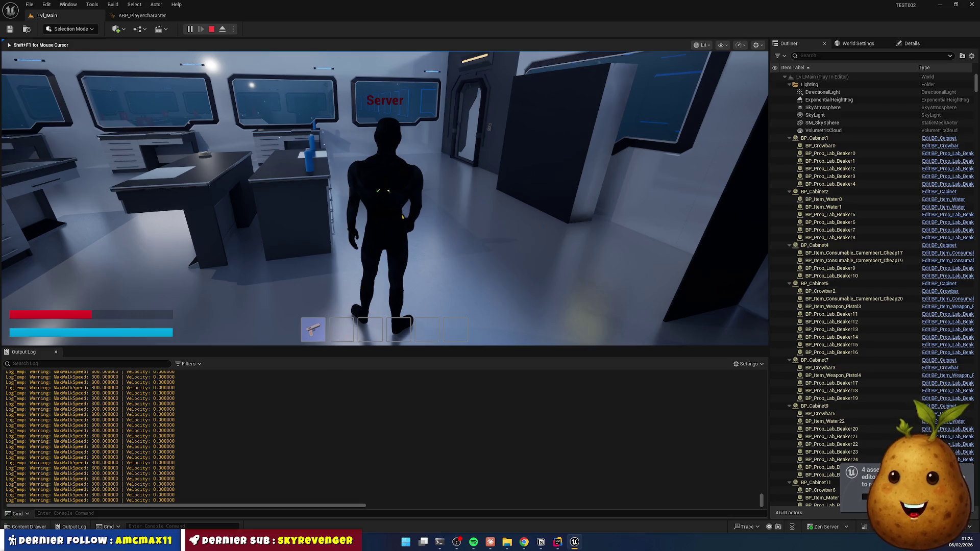
key("Escape")
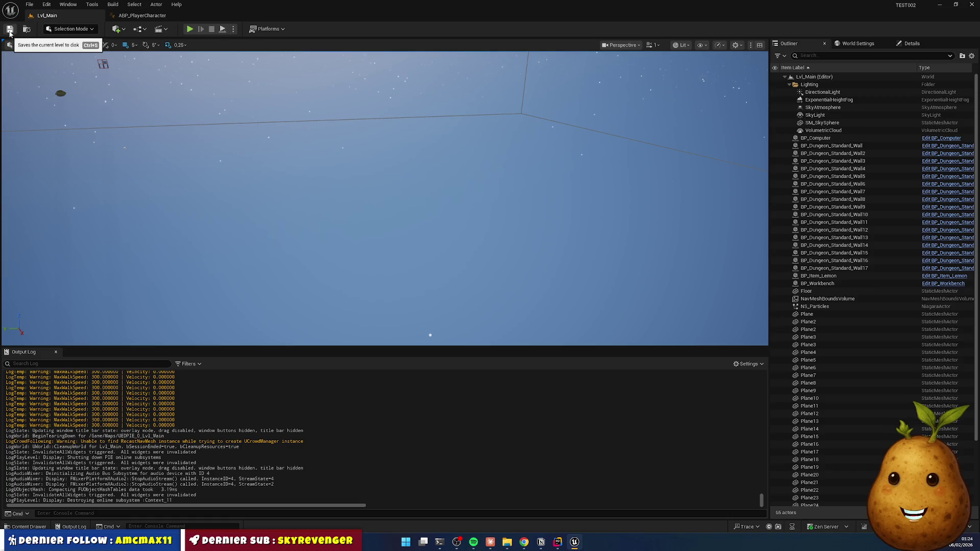
Return to ABP_PlayerCharacter's IsAiming state graph and clear the node selection.
left_click(143, 16)
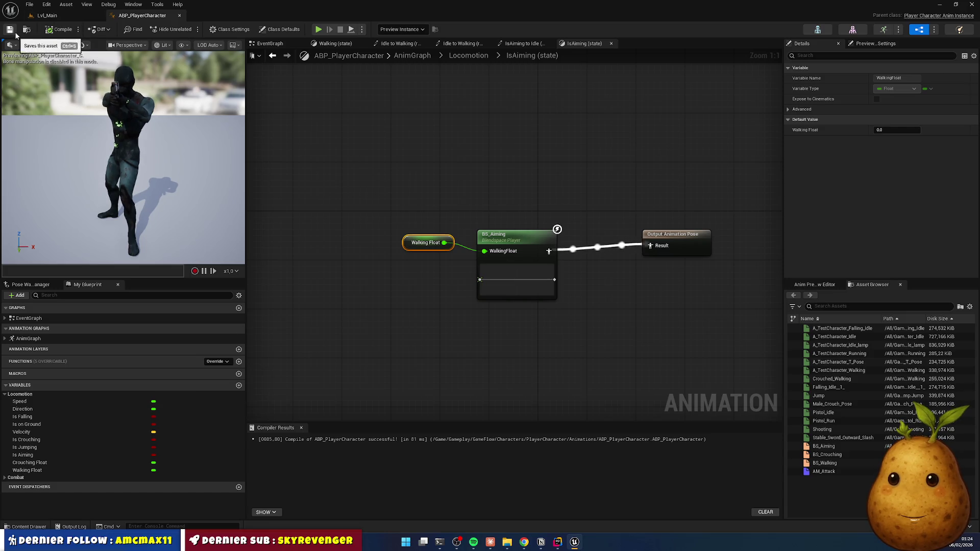
left_click(415, 183)
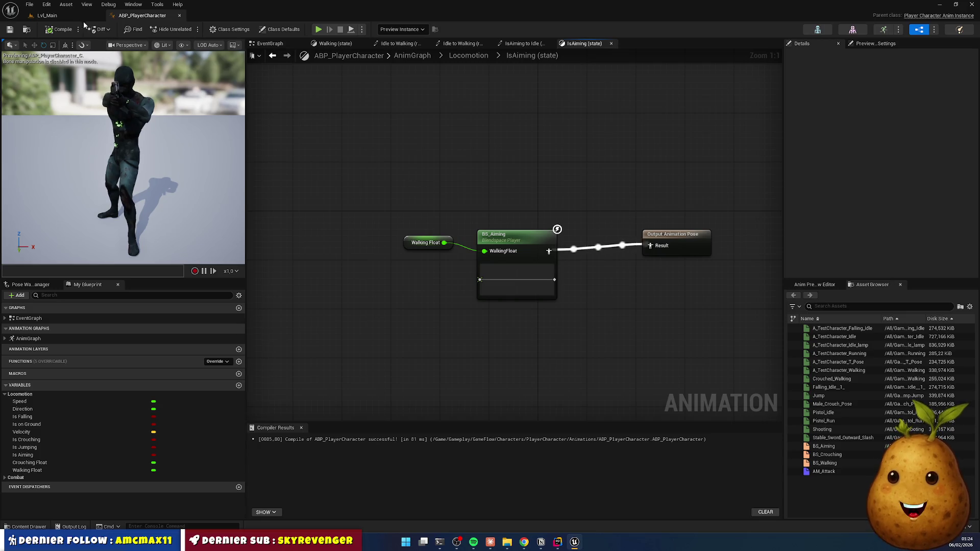
left_click(67, 17)
left_click(143, 20)
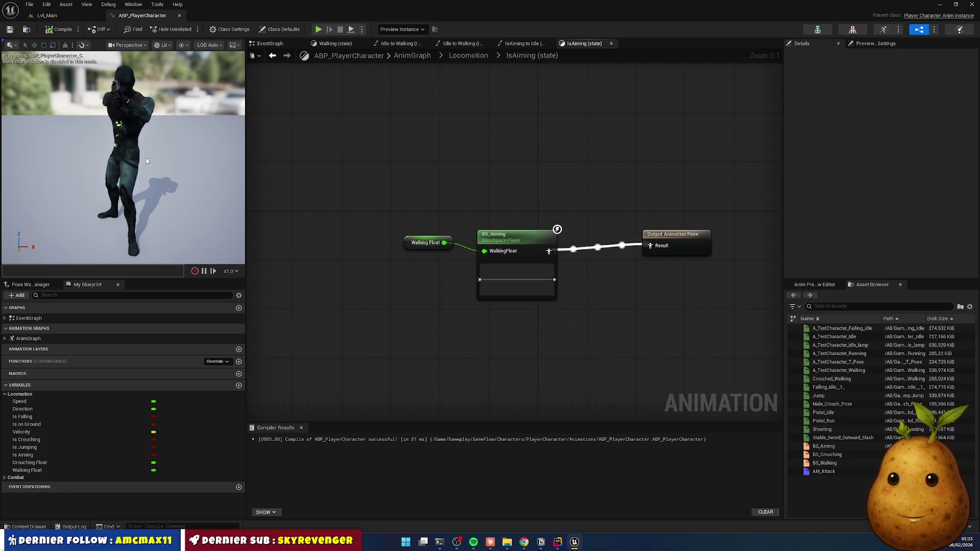
Orbit and zoom the preview to see the character's pistol aim pose from the side.
scroll(127, 132, "up", 5)
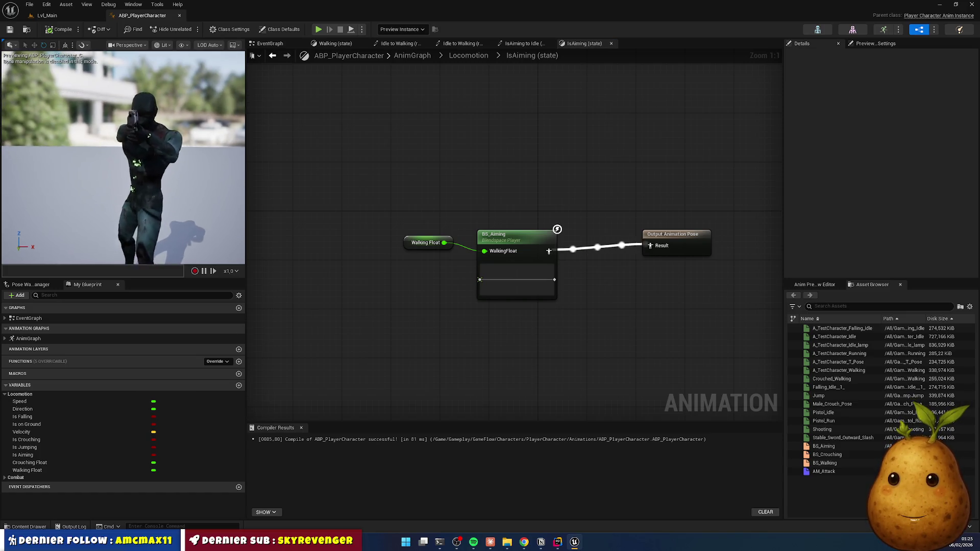
scroll(122, 158, "down", 5)
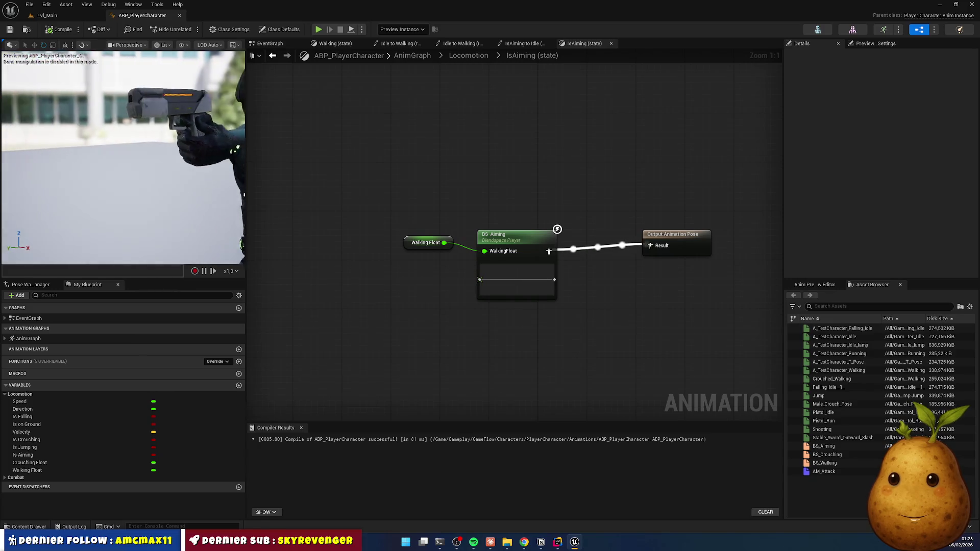
scroll(123, 159, "up", 5)
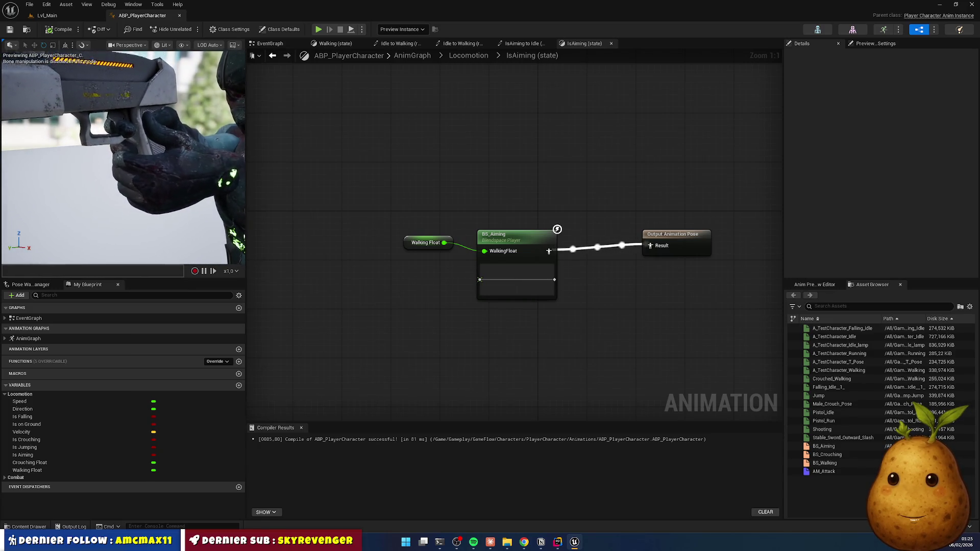
mouse_move(122, 158)
left_mouse_down()
mouse_move(143, 148)
mouse_move(123, 153)
left_mouse_up()
scroll(122, 158, "down", 5)
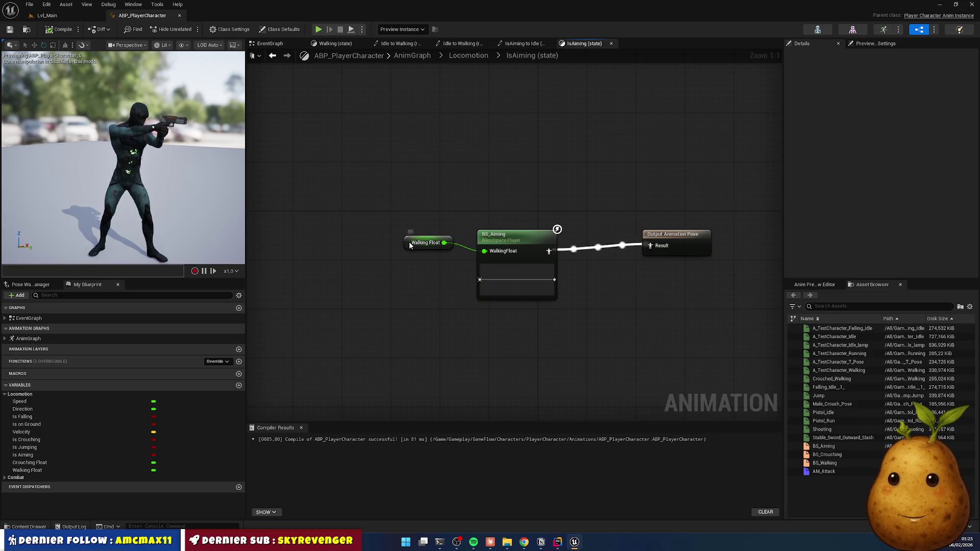
Move Walking Float and Output Animation Pose closer to BS_Aiming, then save ABP_PlayerCharacter.
left_click_drag(407, 245, 414, 251)
left_click_drag(687, 235, 616, 246)
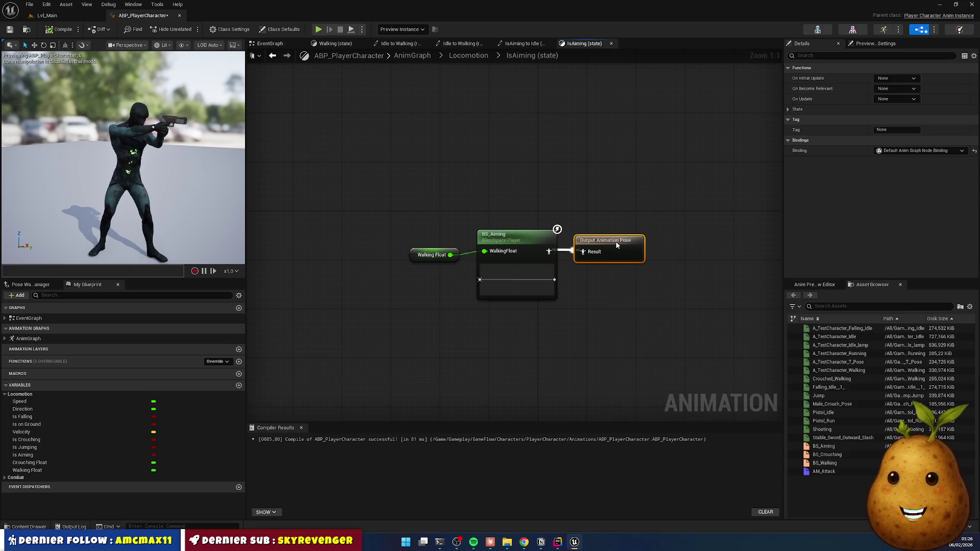
left_click(614, 290)
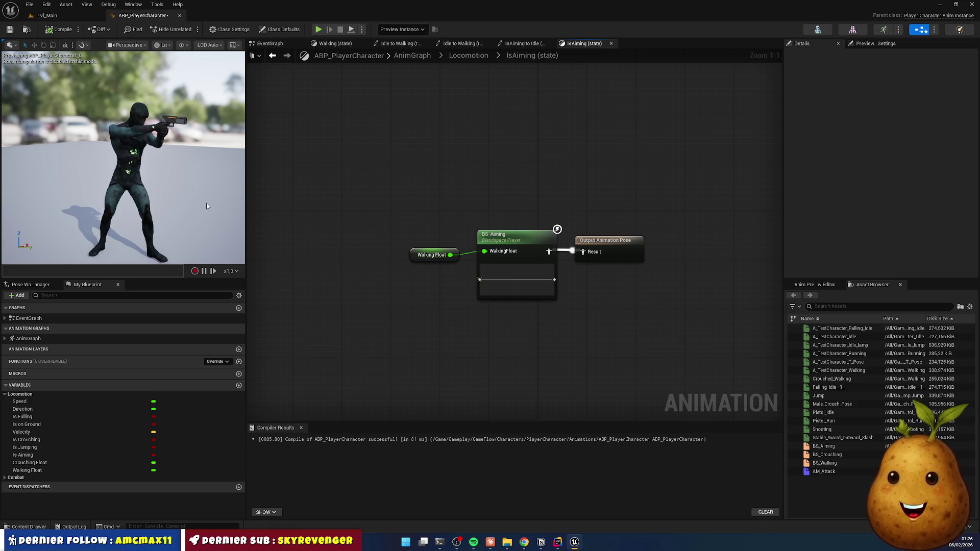
mouse_move(123, 153)
left_mouse_down()
mouse_move(143, 173)
mouse_move(138, 163)
mouse_move(120, 165)
mouse_move(133, 152)
left_mouse_up()
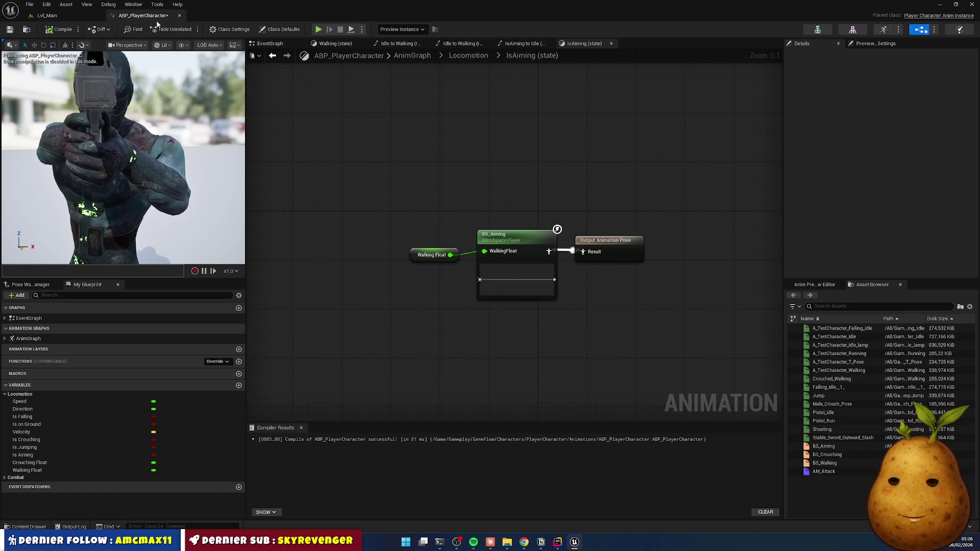
left_click(11, 30)
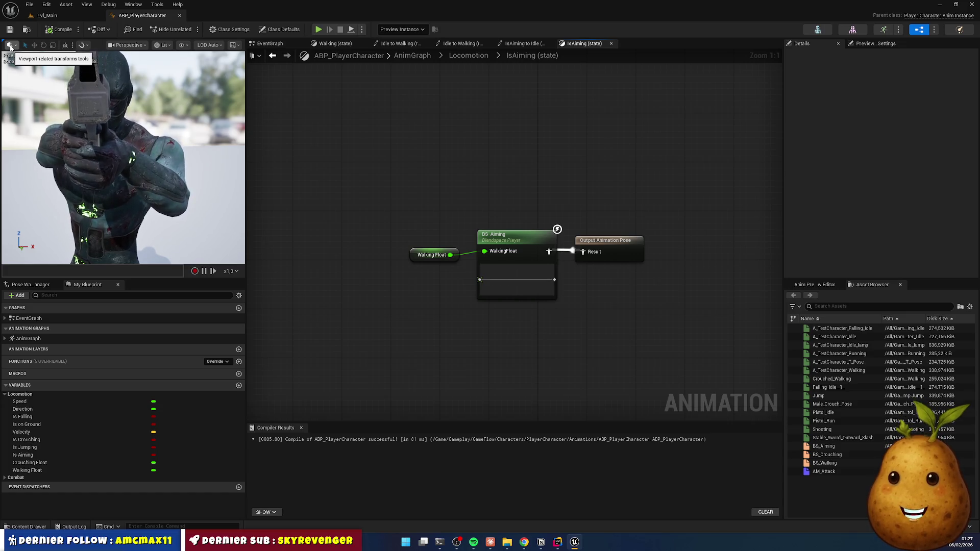
Bring Chrome to the front and switch to the Twitch stream tab to check the stream.
left_click(525, 542)
left_click(48, 8)
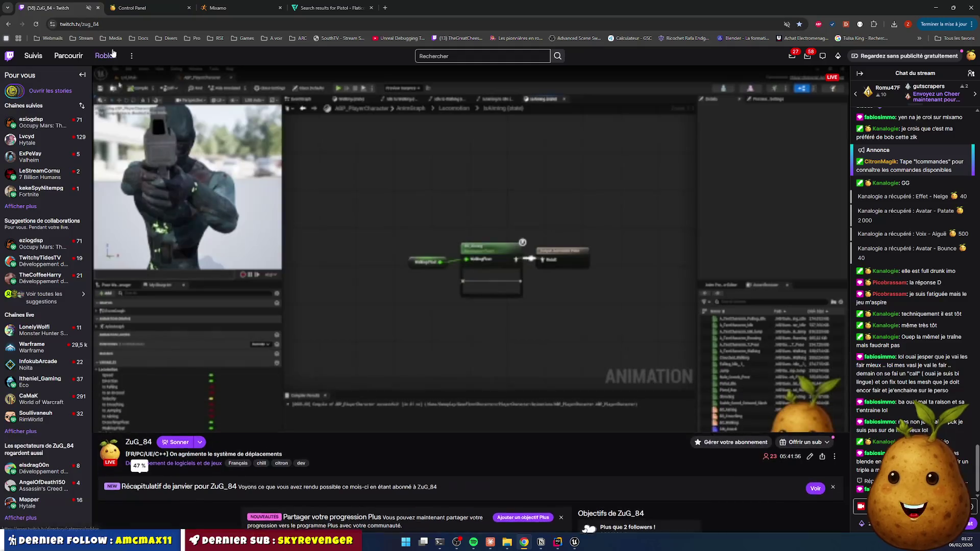
mouse_move(31, 125)
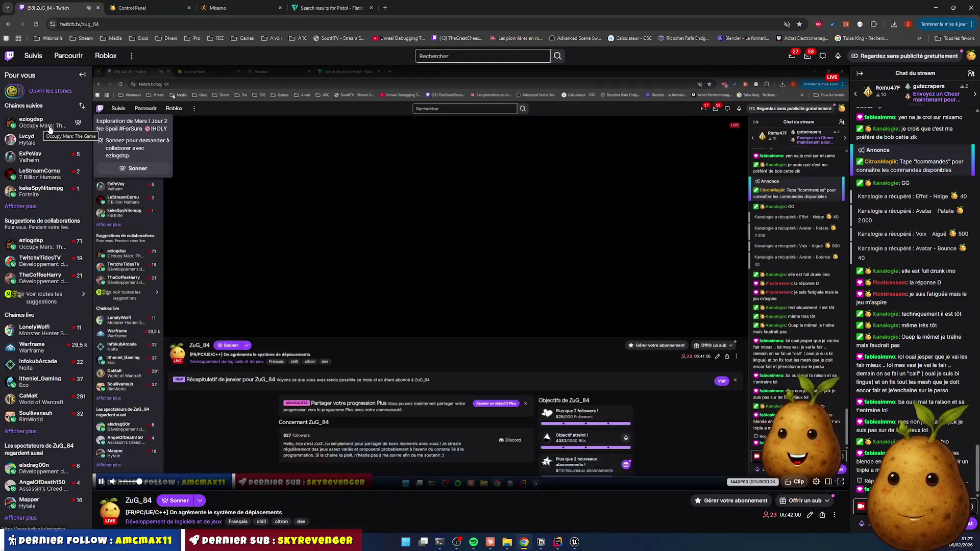
mouse_move(51, 180)
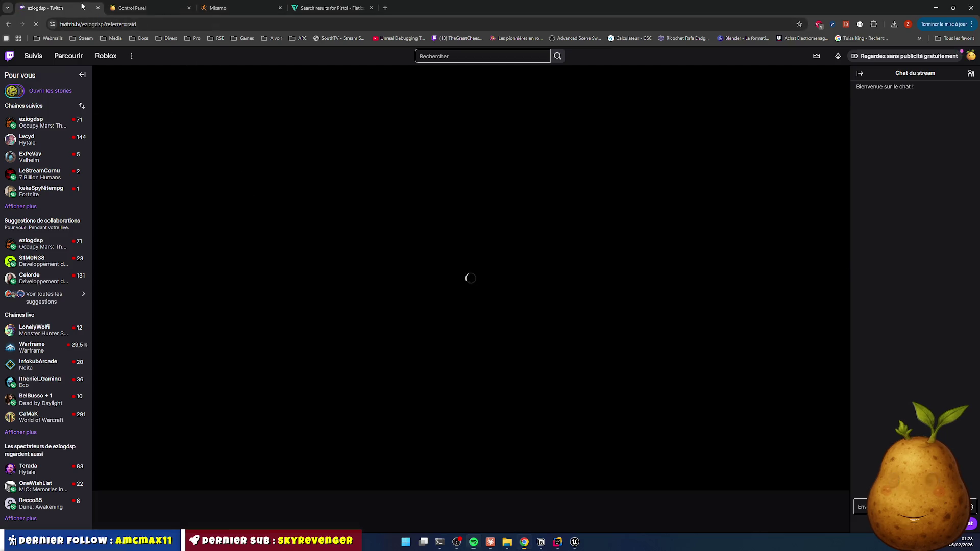
While the raided stream loads, open and close the tab menu and the chat emote picker.
right_click(82, 7)
left_click(111, 96)
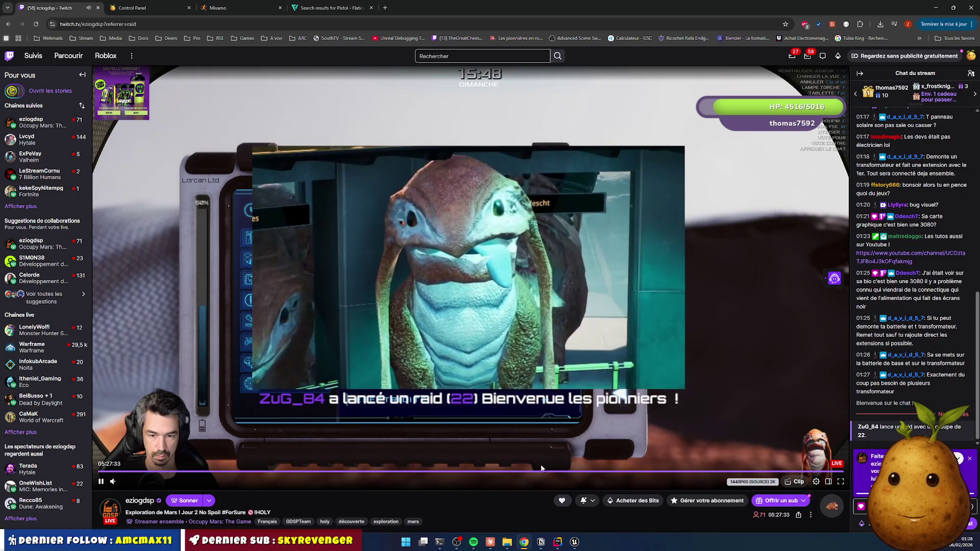
left_click(969, 506)
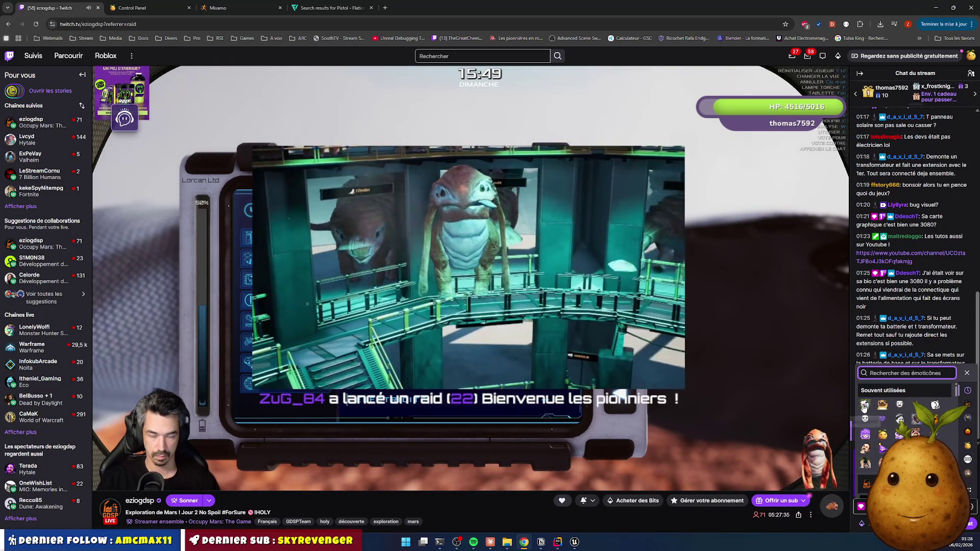
left_click(856, 524)
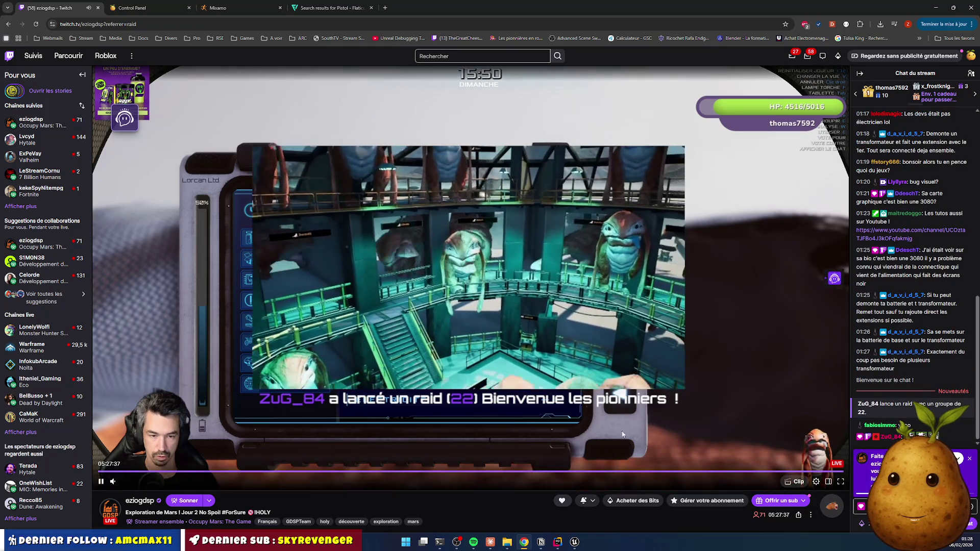